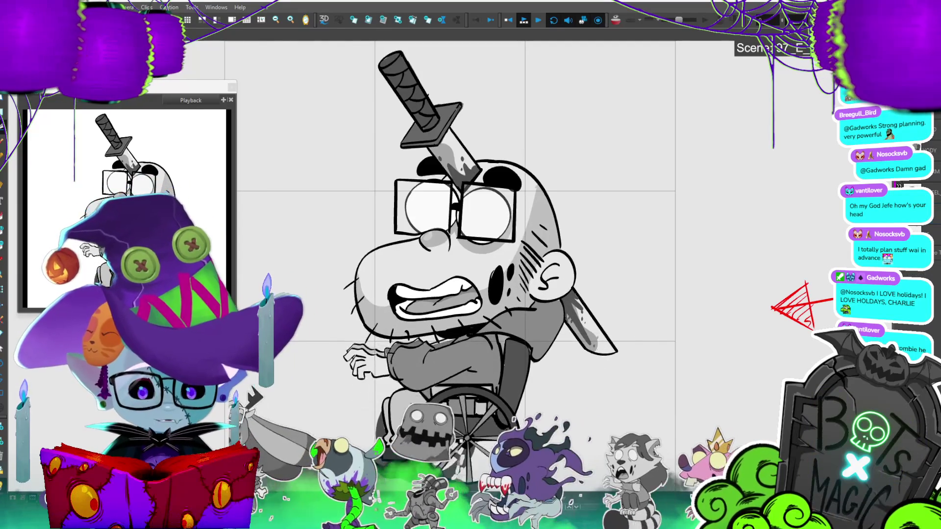
Step: Stop the playback and frame the red rough sketch beside the colour reference image
key(Return)
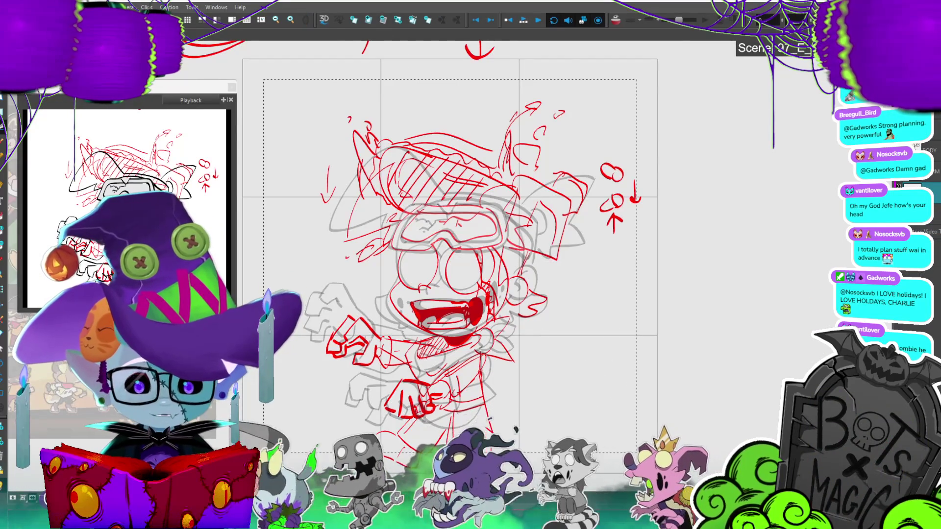
scroll(311, 323, up, 2)
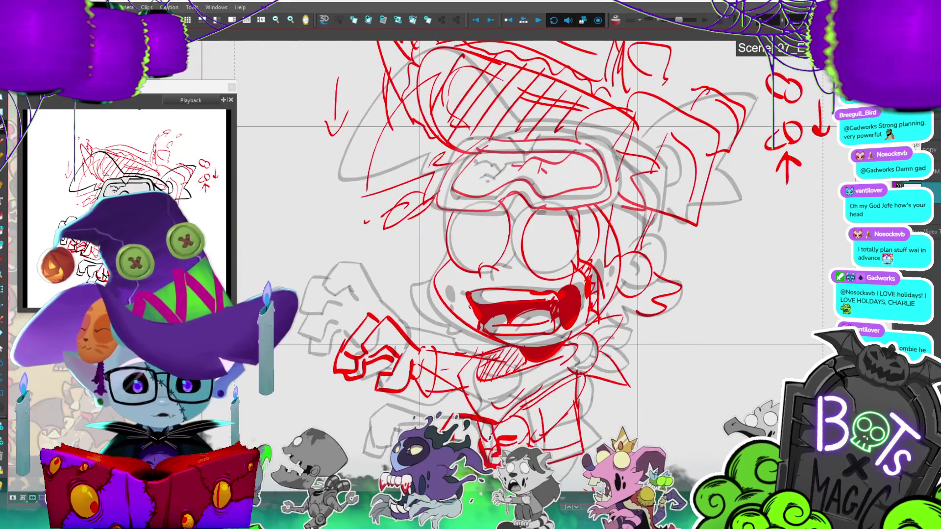
scroll(515, 236, down, 3)
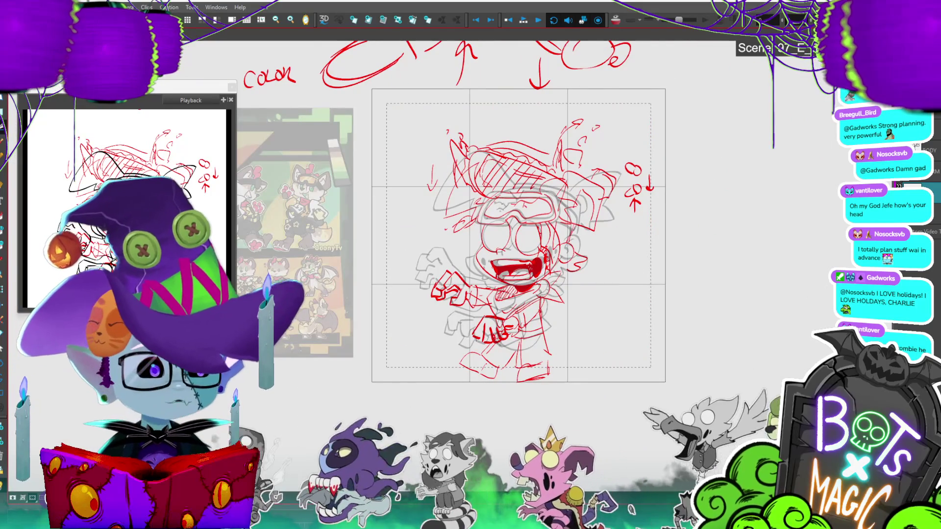
scroll(477, 229, up, 2)
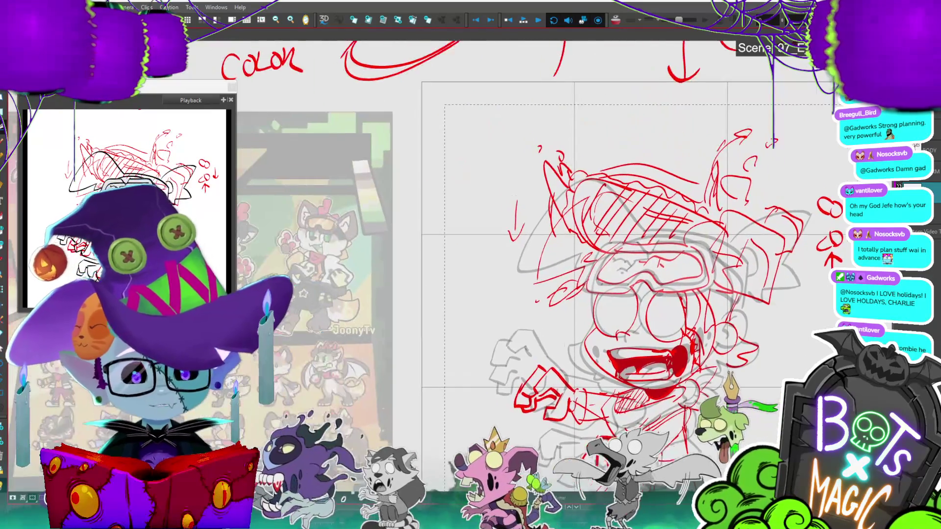
scroll(751, 388, down, 3)
scroll(588, 269, left, 5)
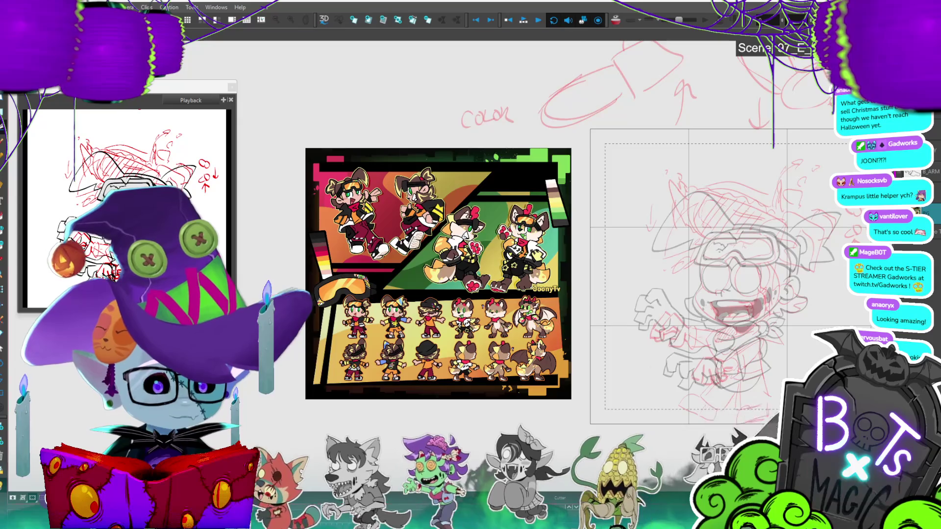
Step: Turn off the Light Table so the sketch shows at full opacity, and recentre the whole sketch
scroll(547, 424, up, 2)
scroll(602, 245, down, 1)
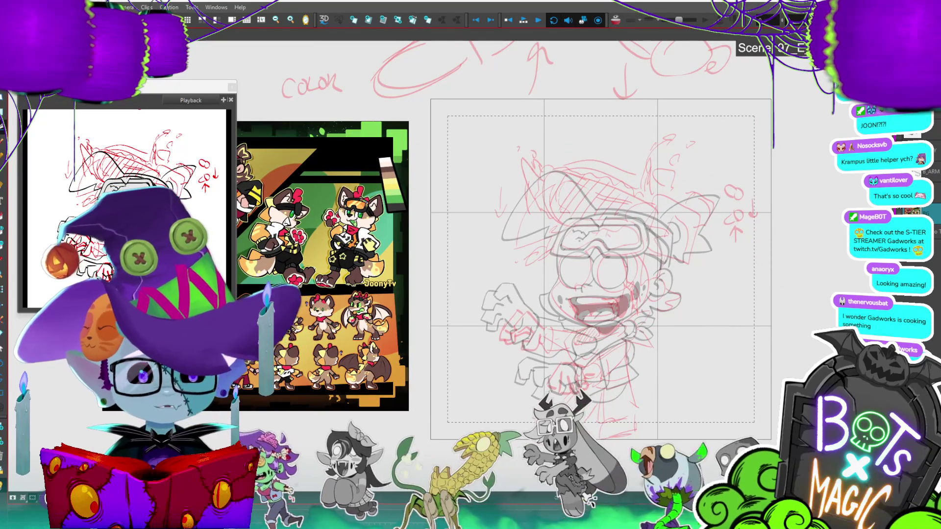
drag(602, 265, 637, 254)
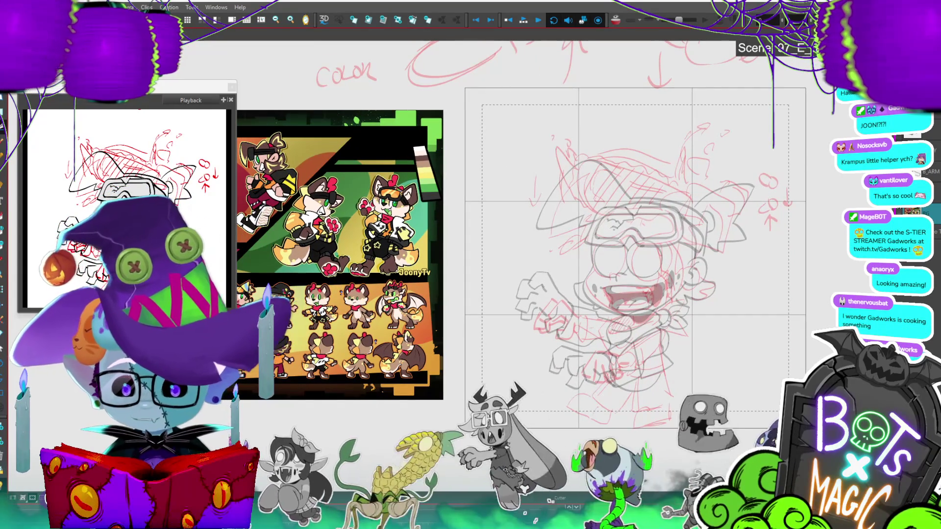
key(shift+l)
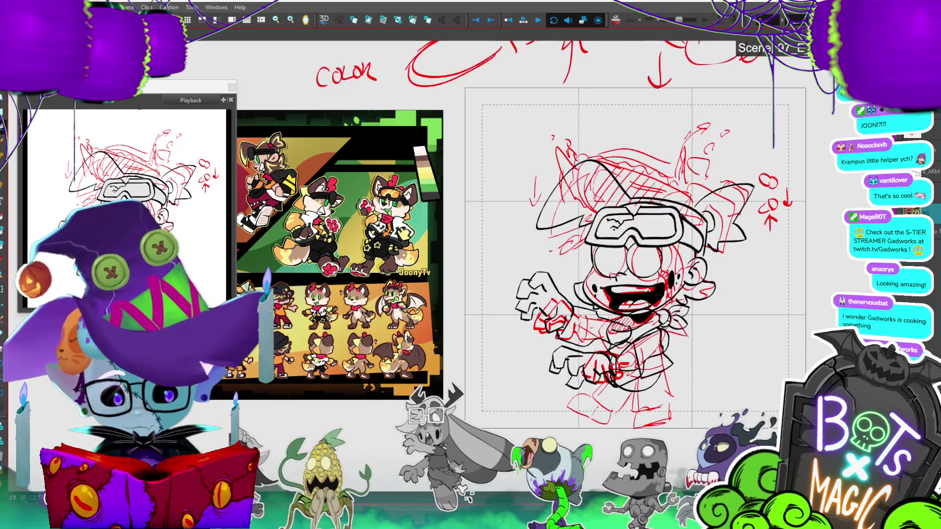
scroll(509, 298, up, 4)
scroll(510, 294, down, 4)
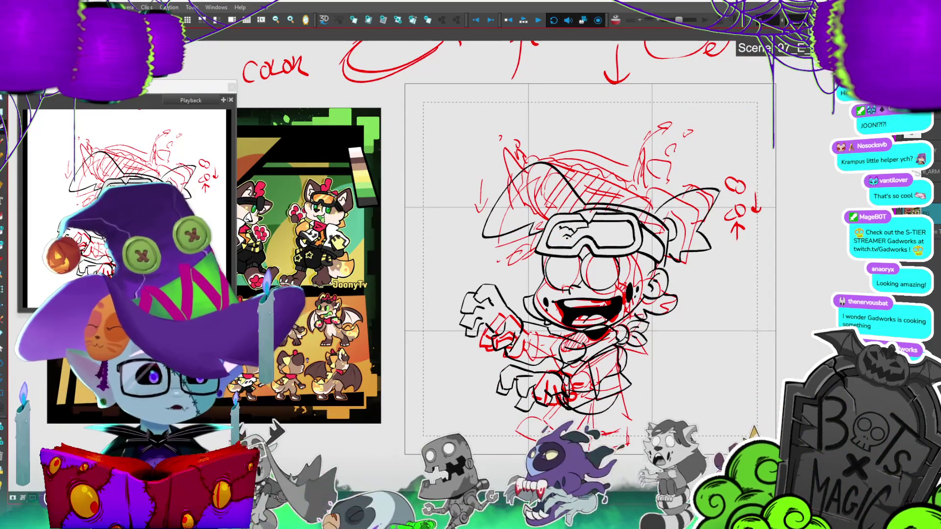
mouse_move(593, 230)
mouse_down()
mouse_move(505, 273)
mouse_move(504, 263)
mouse_move(510, 269)
mouse_move(544, 252)
mouse_up()
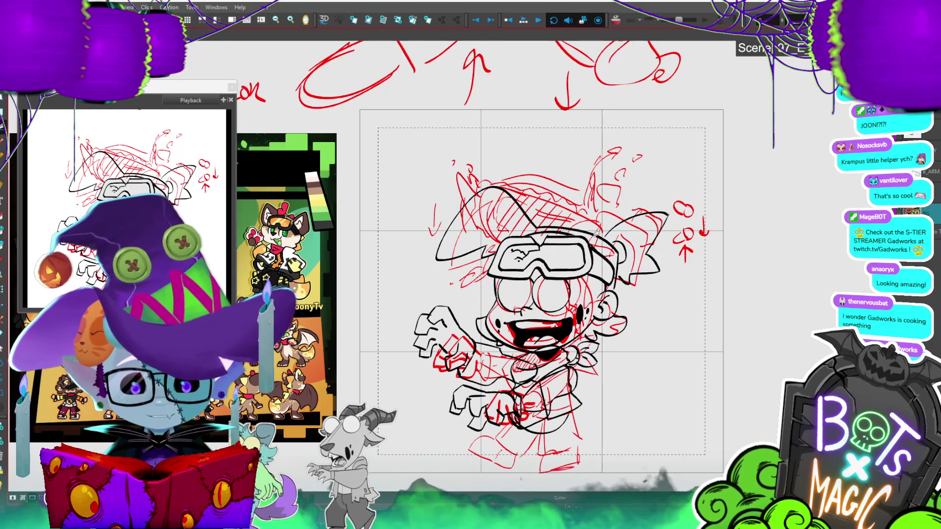
Step: Zoom in to inspect the goggles, then return to the full camera frame
scroll(661, 185, up, 4)
scroll(490, 250, up, 2)
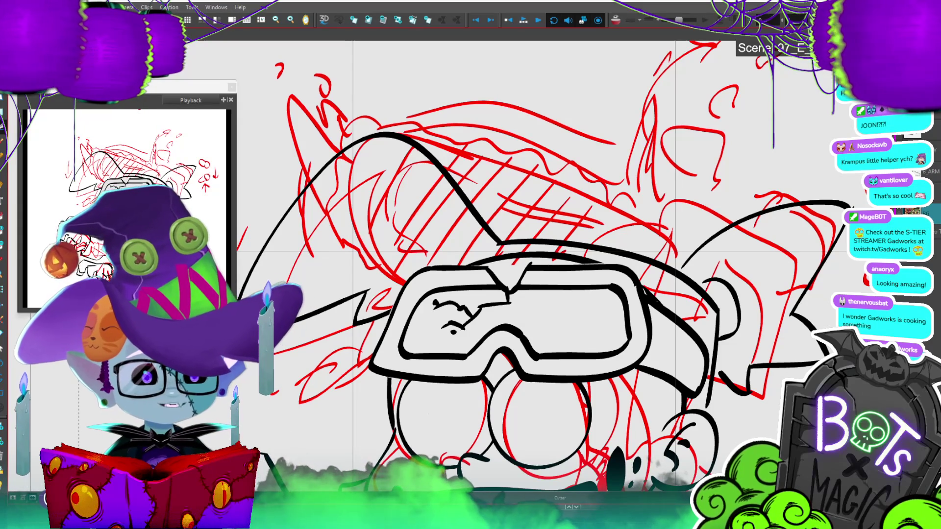
scroll(457, 251, down, 1)
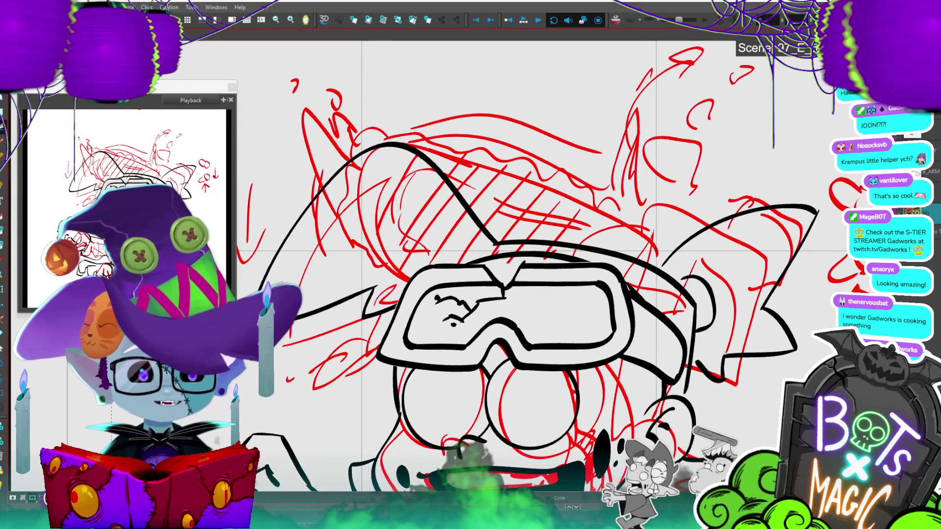
key(2)
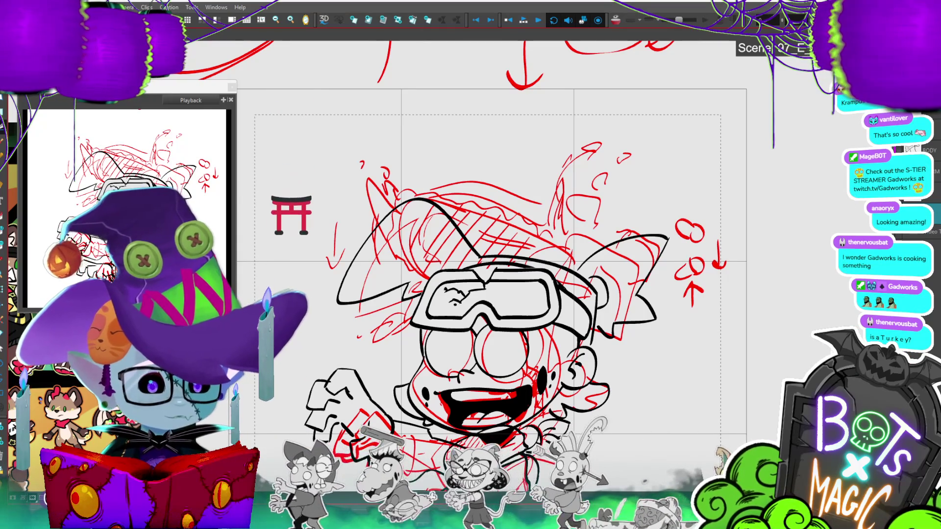
Step: Frame the face and top of the head, then turn on the Light Table to fade the sketch
drag(490, 294, 531, 271)
scroll(573, 337, up, 3)
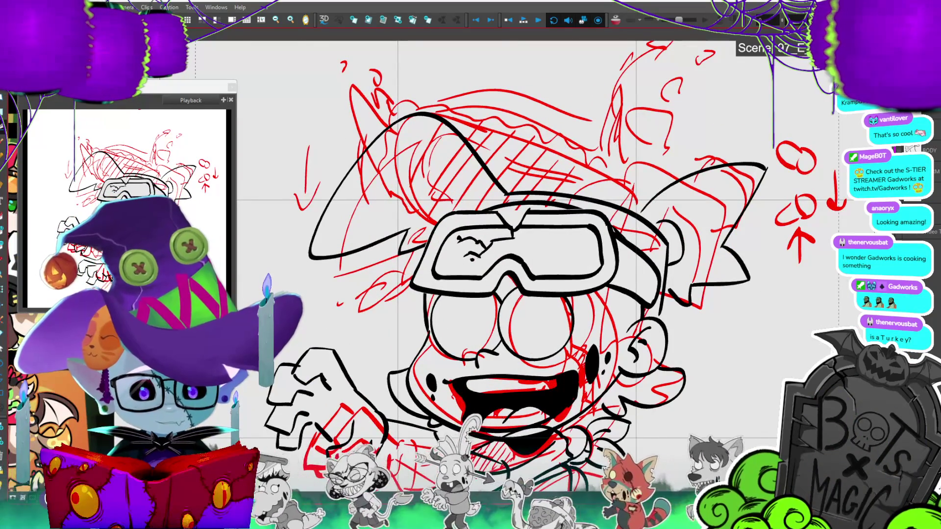
drag(514, 245, 549, 319)
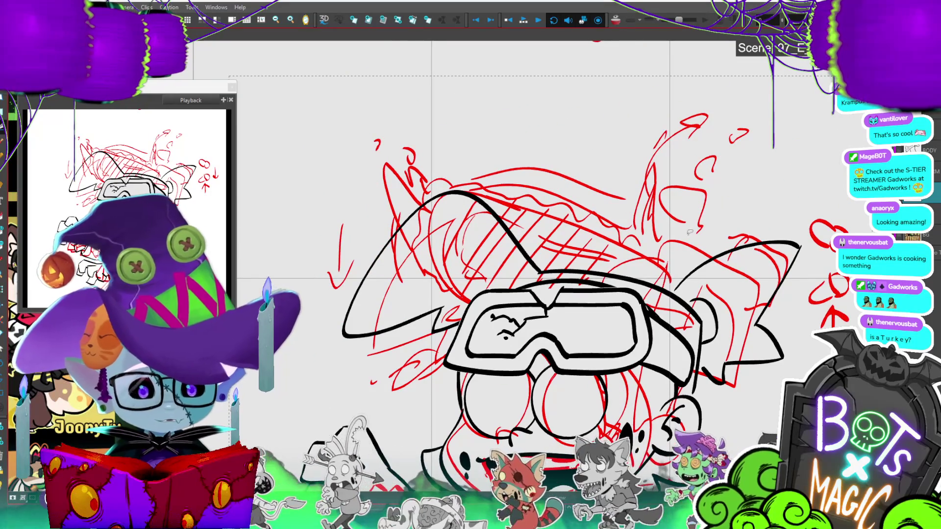
scroll(480, 273, down, 3)
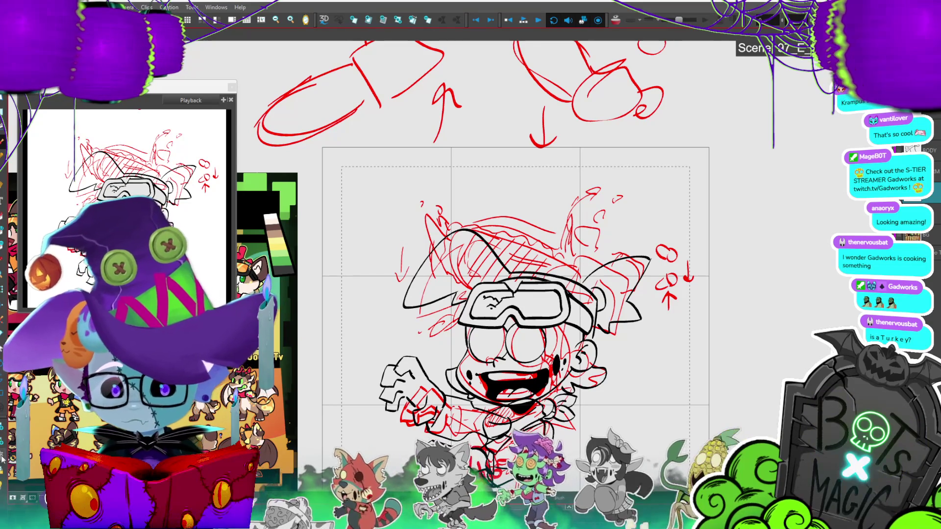
key(shift+l)
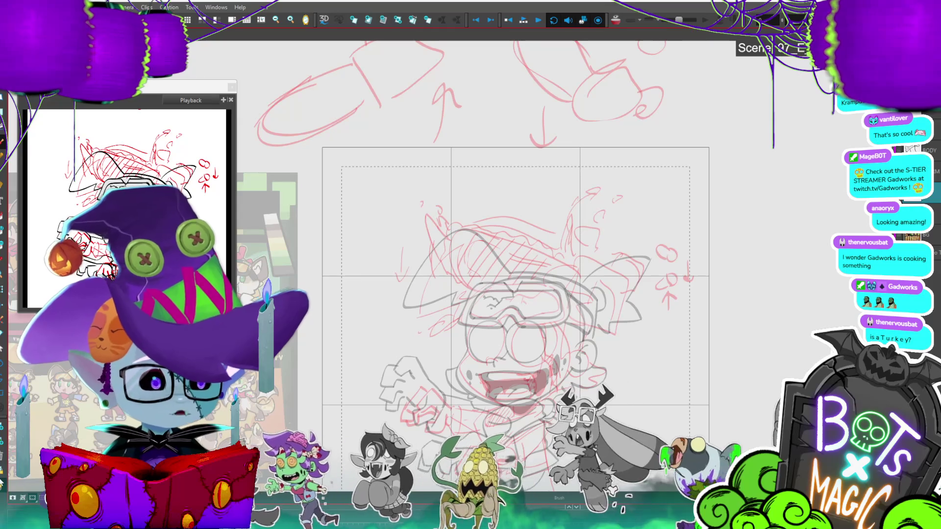
Step: Brush a thick black angular box outline over the head's right side, undoing and redoing strokes
scroll(225, 257, up, 1)
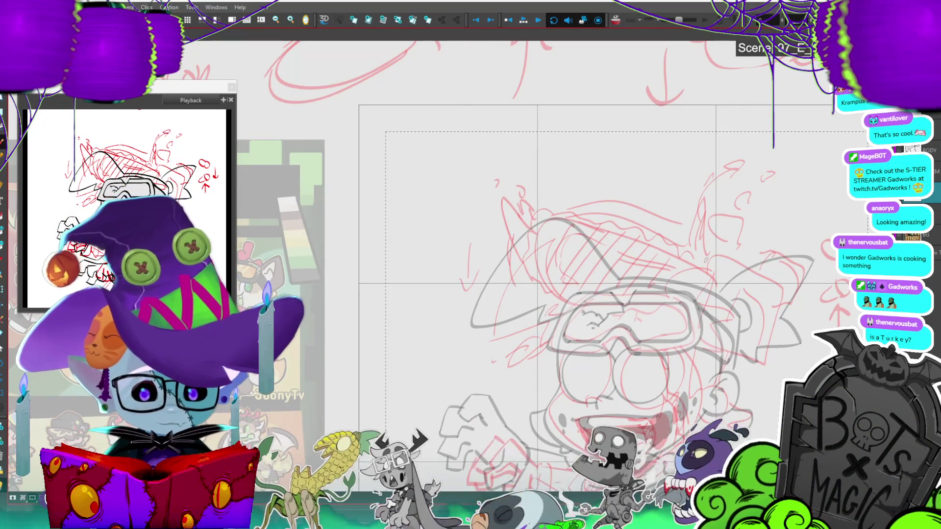
mouse_move(705, 265)
mouse_down()
mouse_move(638, 228)
mouse_move(553, 274)
mouse_up()
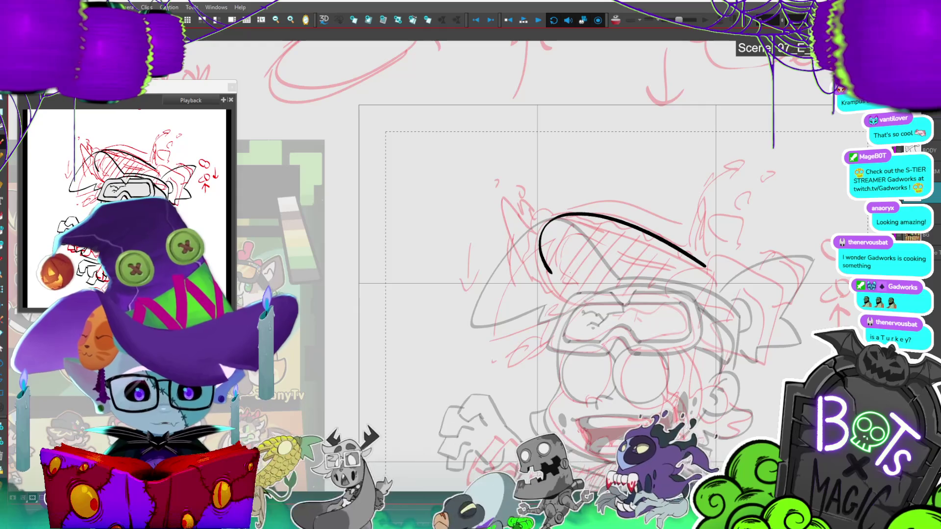
key(ctrl+z)
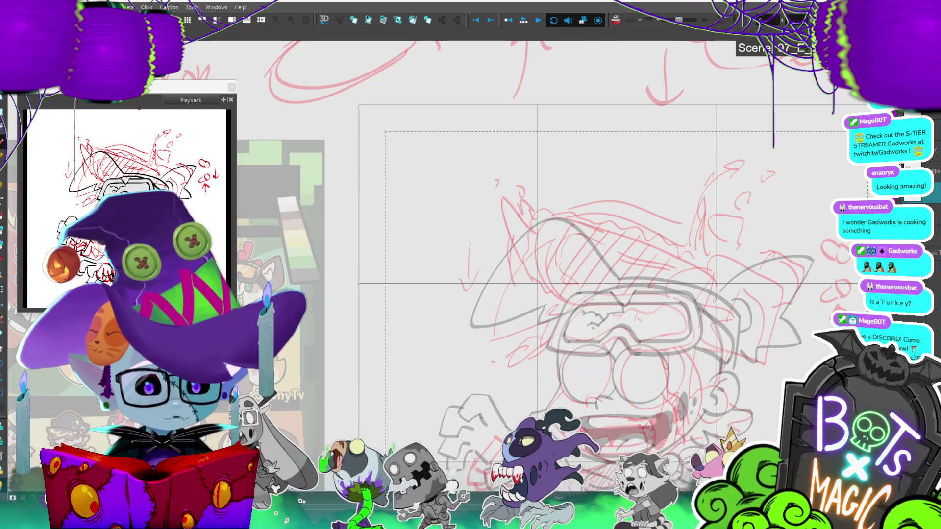
scroll(534, 279, down, 5)
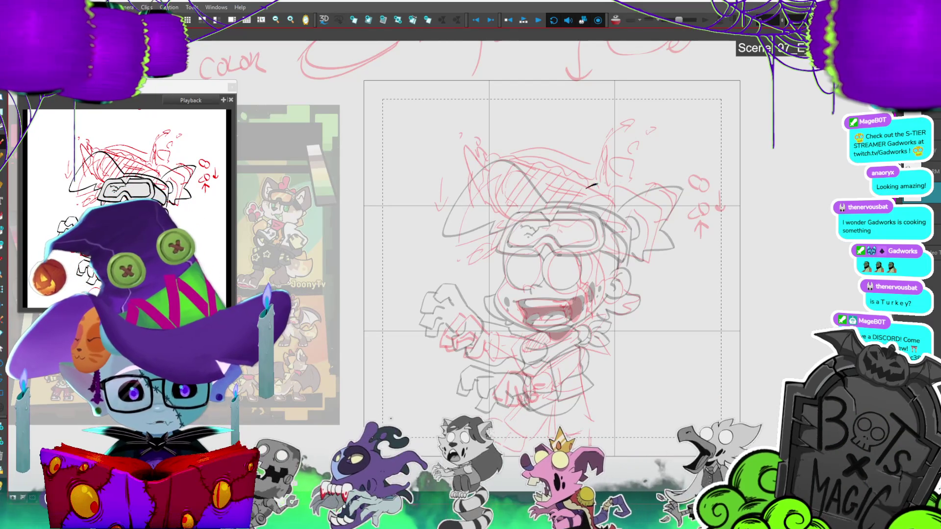
scroll(684, 130, up, 2)
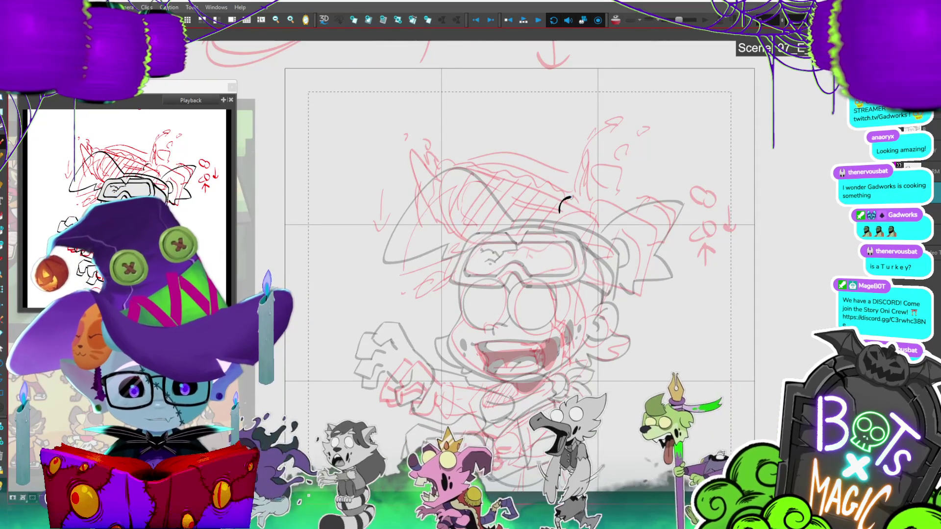
mouse_move(563, 202)
mouse_down()
mouse_move(617, 189)
mouse_move(662, 218)
mouse_move(653, 291)
mouse_move(583, 291)
mouse_up()
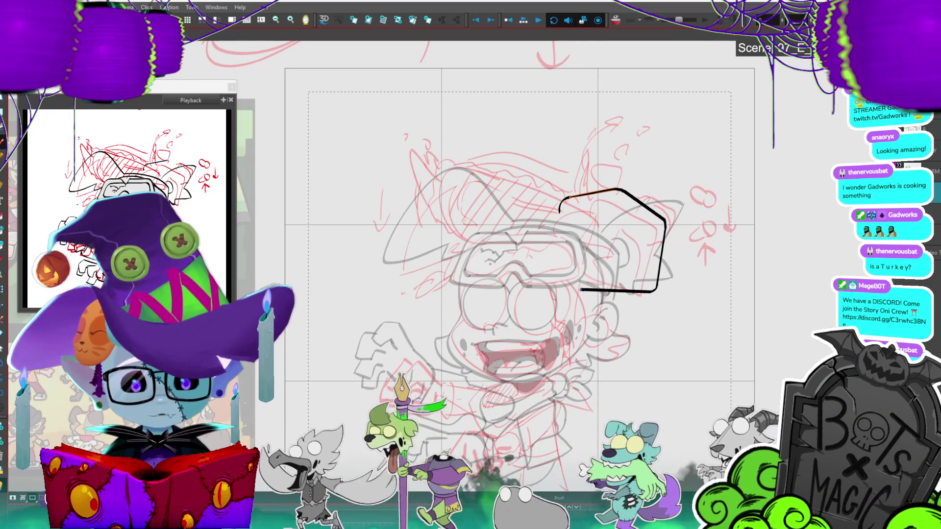
key(ctrl+z)
key(ctrl+z)
key(ctrl+z)
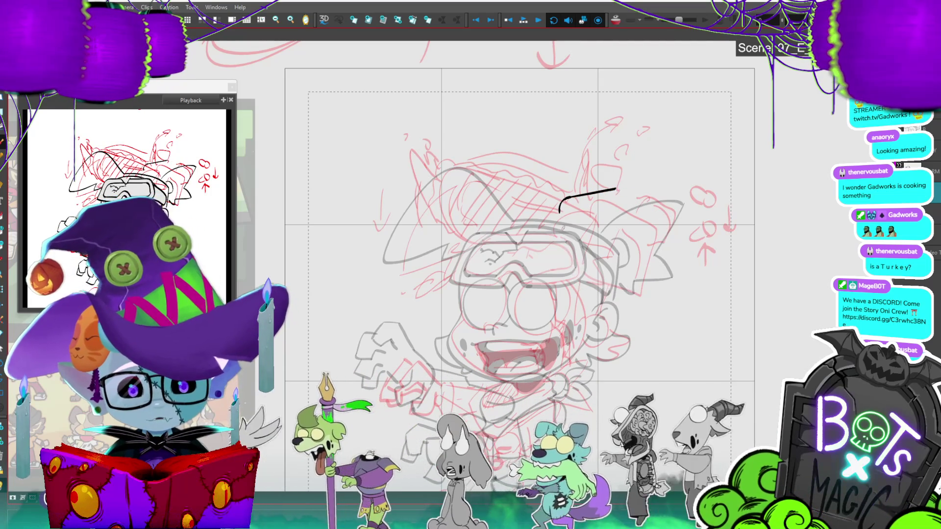
key(ctrl+shift+z)
key(ctrl+shift+z)
key(ctrl+shift+z)
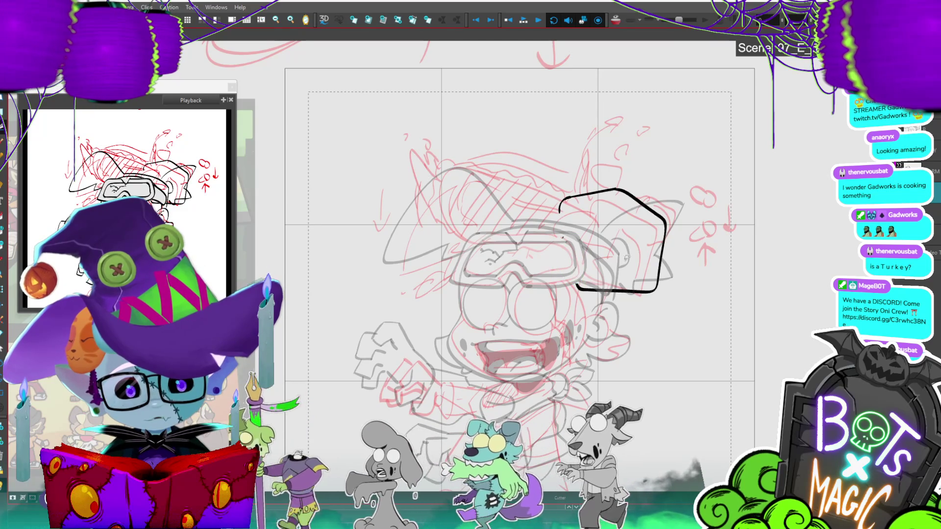
mouse_move(586, 292)
mouse_down()
mouse_move(554, 277)
mouse_move(560, 210)
mouse_up()
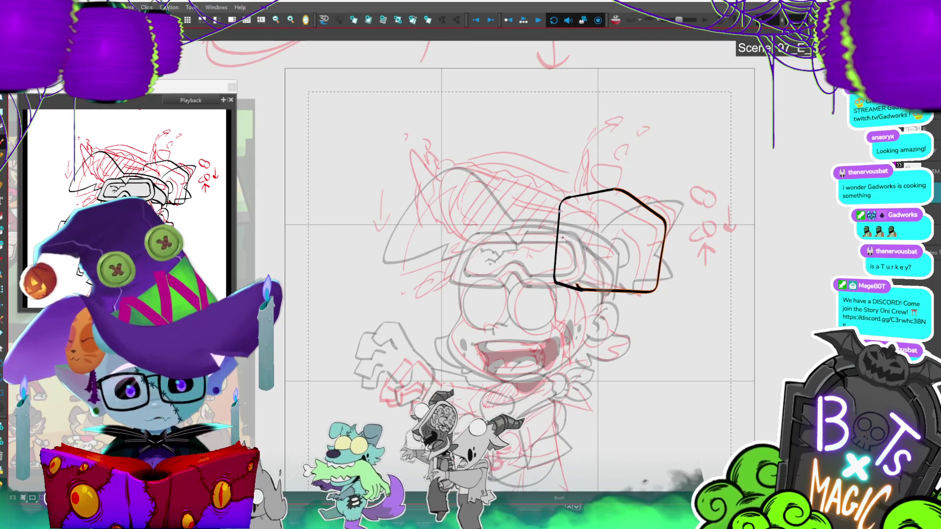
scroll(566, 237, up, 2)
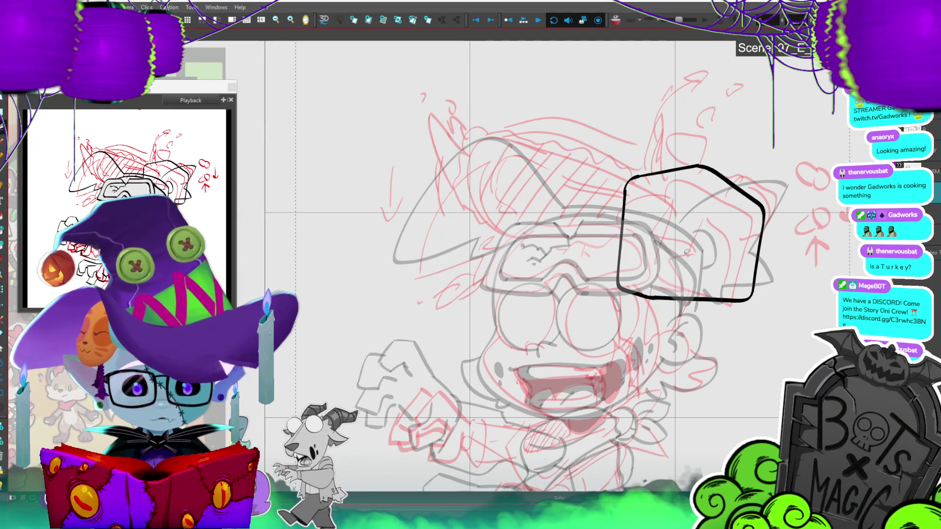
Step: Ink the box's vertical edge, angled side panel and vent slats, undoing the stray inner strokes
drag(710, 203, 705, 279)
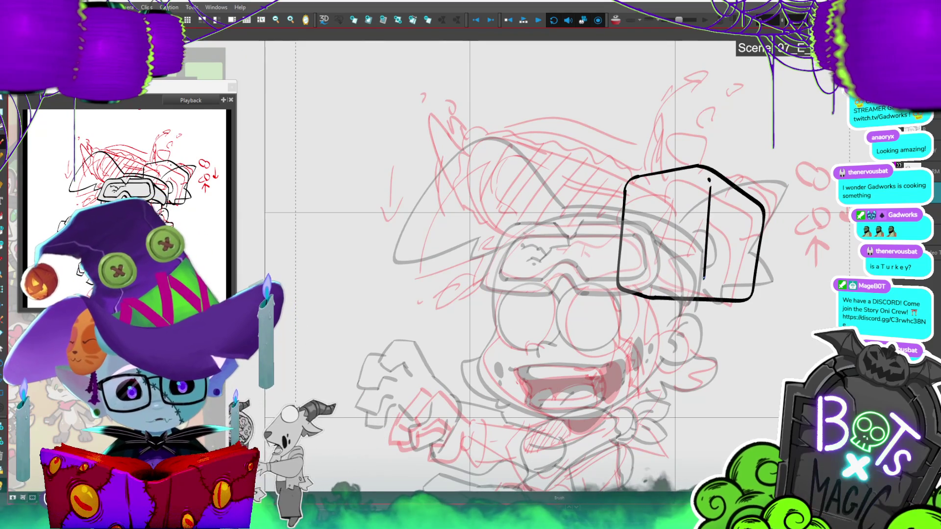
drag(721, 201, 750, 214)
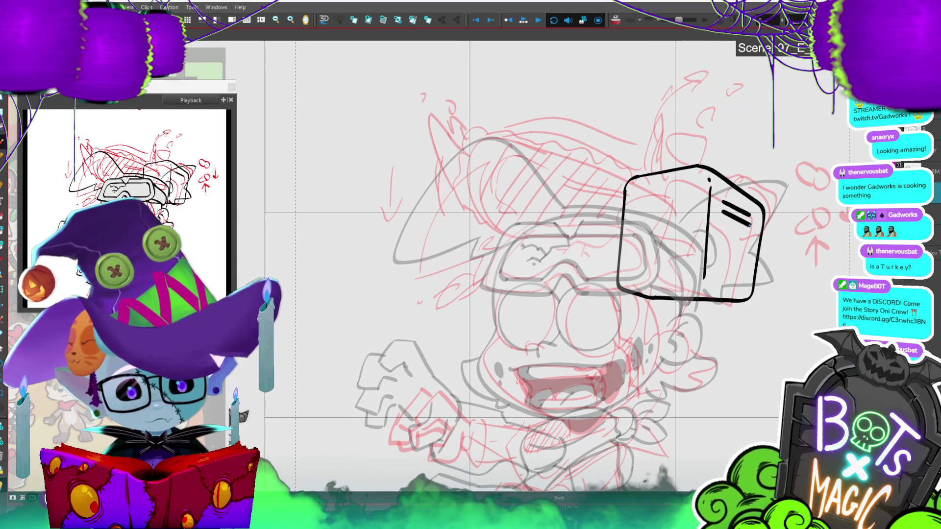
key(ctrl+z)
key(ctrl+z)
key(ctrl+z)
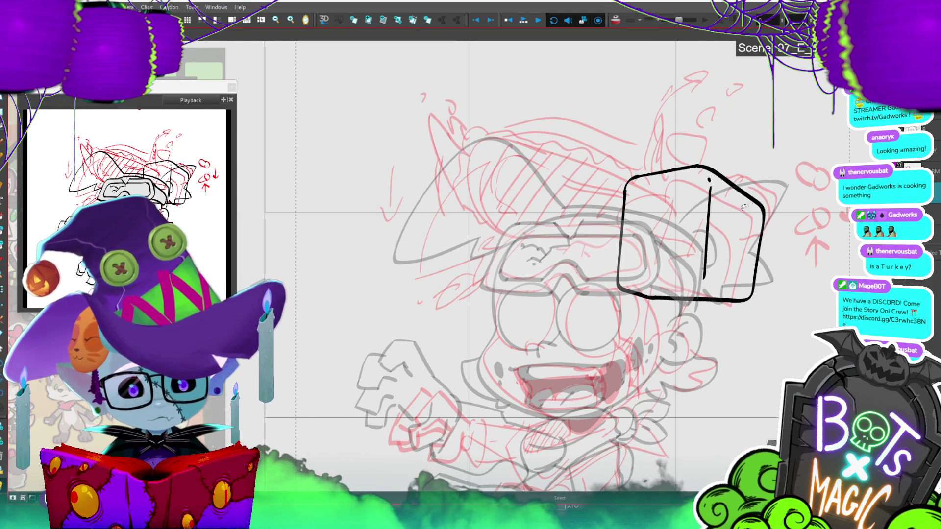
mouse_move(758, 200)
mouse_down()
mouse_move(789, 174)
mouse_move(730, 179)
mouse_up()
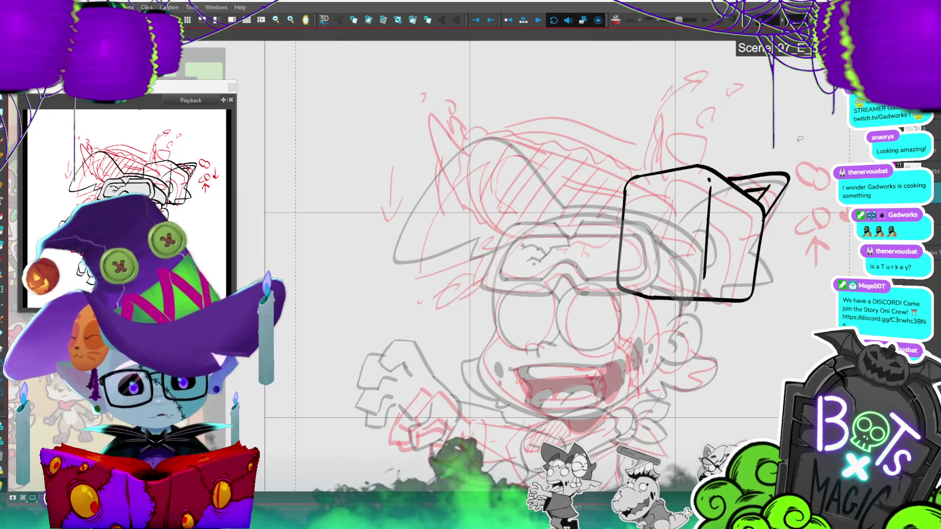
drag(759, 192, 726, 230)
scroll(759, 310, down, 3)
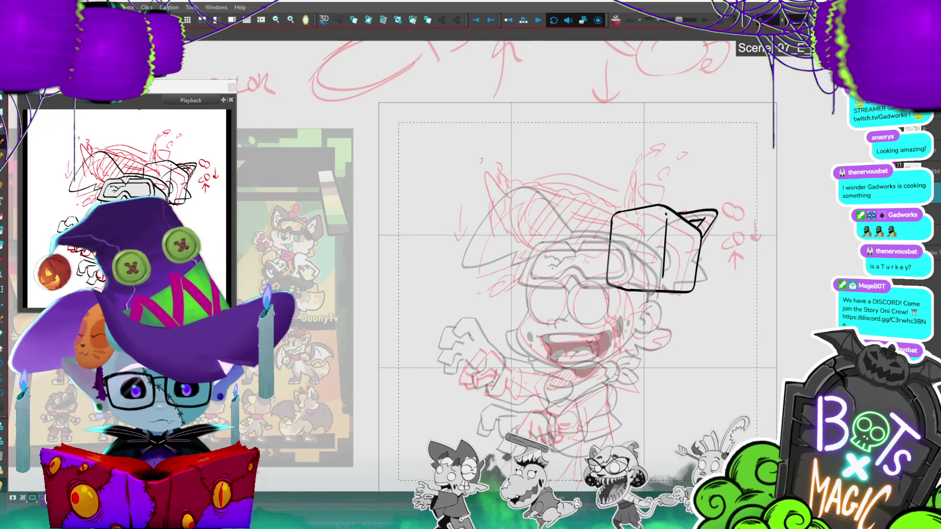
mouse_move(673, 270)
mouse_down()
mouse_move(674, 238)
mouse_move(697, 242)
mouse_move(677, 274)
mouse_up()
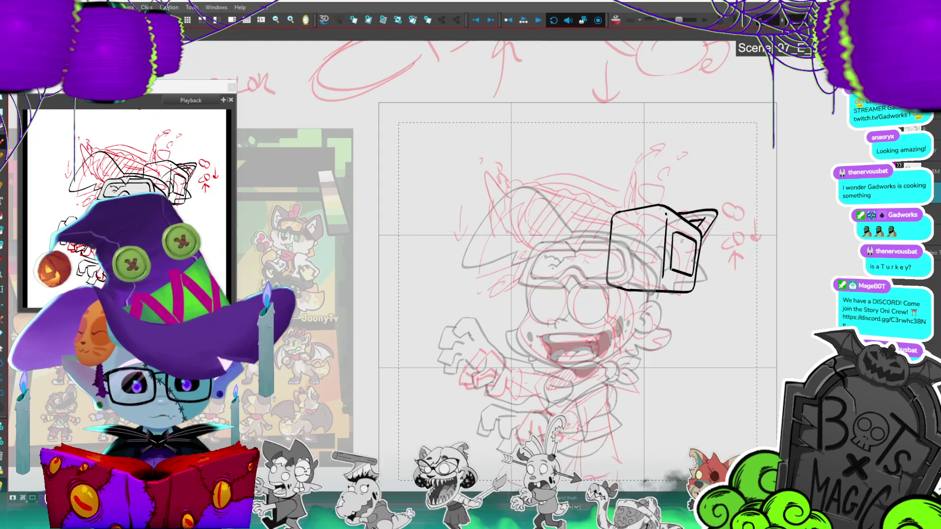
drag(677, 251, 692, 254)
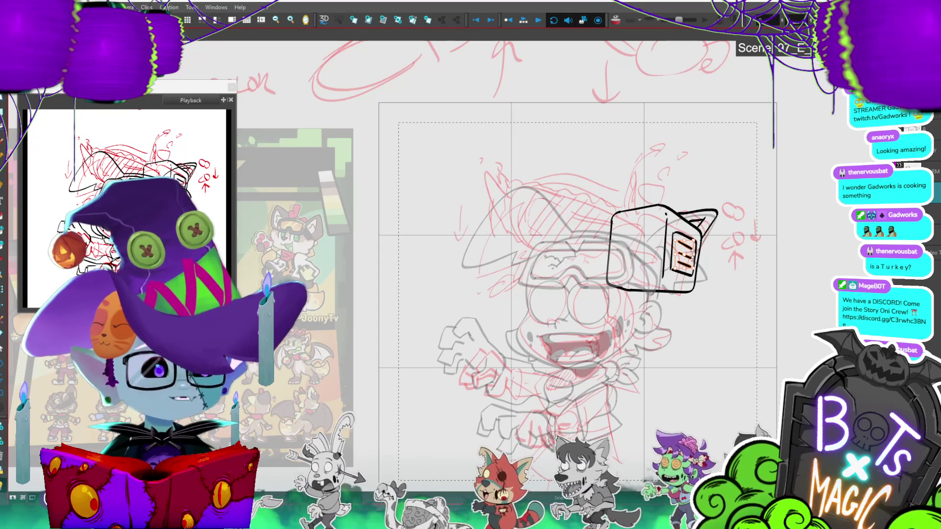
scroll(672, 269, up, 2)
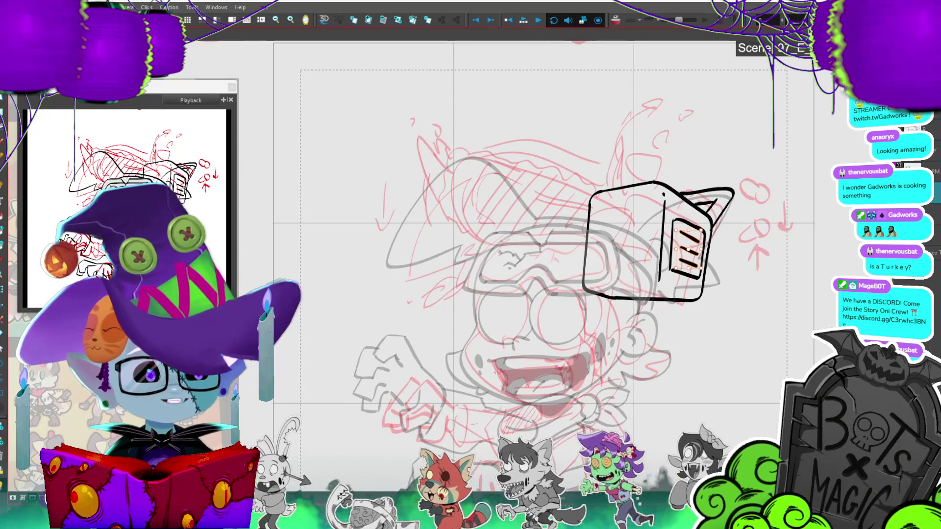
Step: Add a vertical line inside the goggle box after discarding a bottom-edge stroke
scroll(672, 269, up, 1)
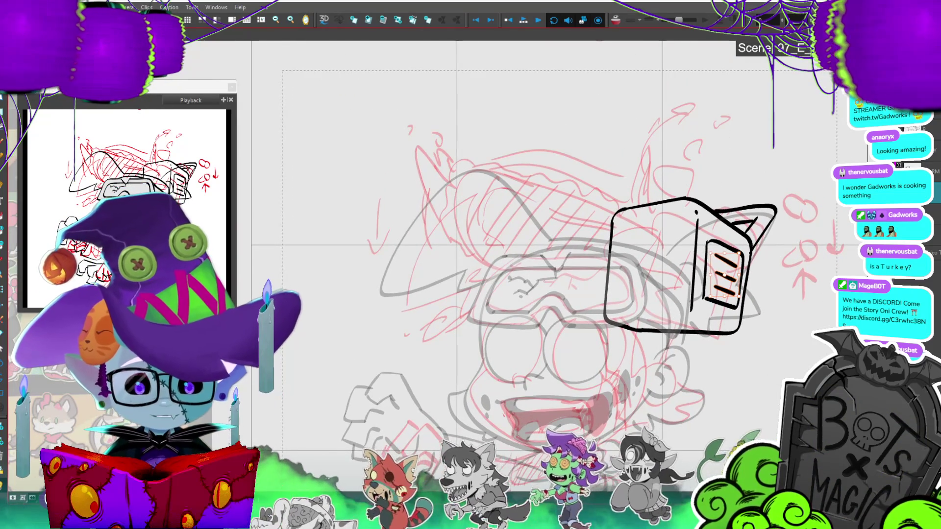
click(698, 312)
mouse_move(697, 314)
mouse_down()
mouse_move(730, 325)
mouse_move(731, 287)
mouse_up()
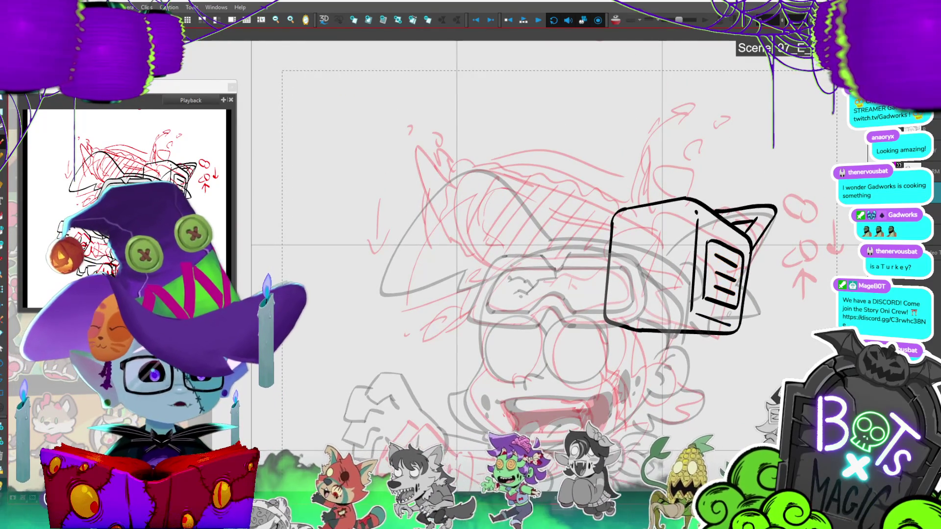
key(ctrl+z)
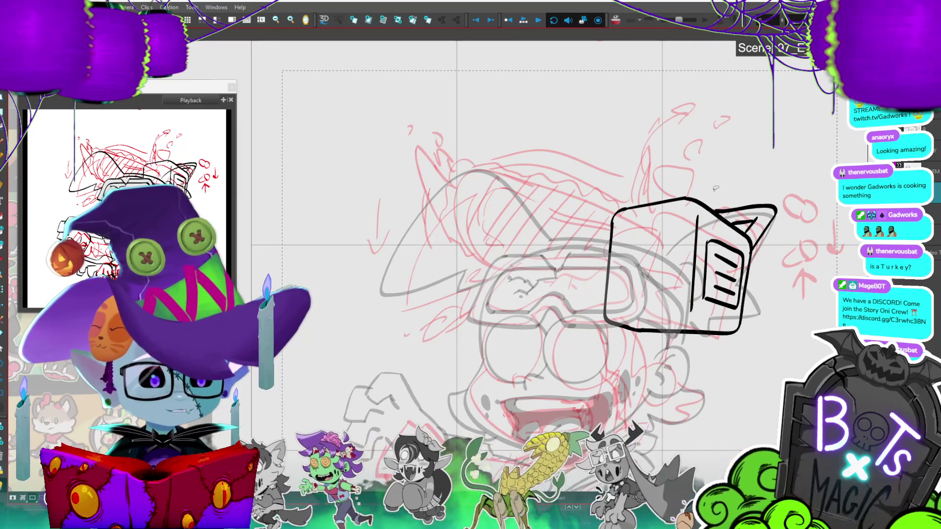
drag(652, 230, 650, 289)
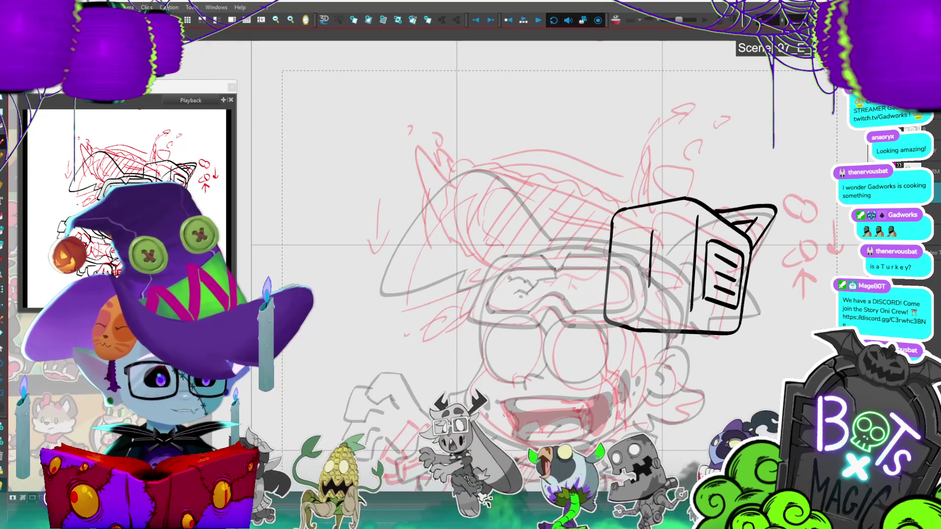
scroll(802, 256, down, 1)
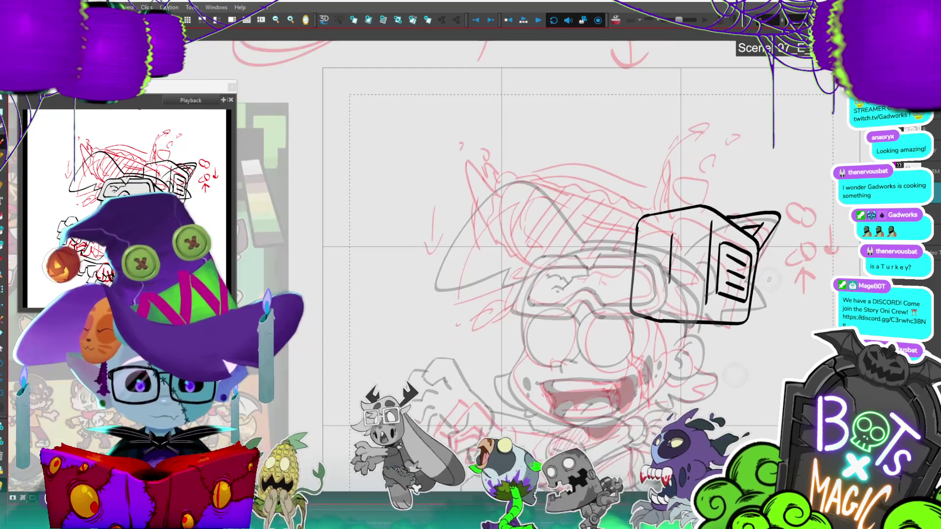
click(669, 260)
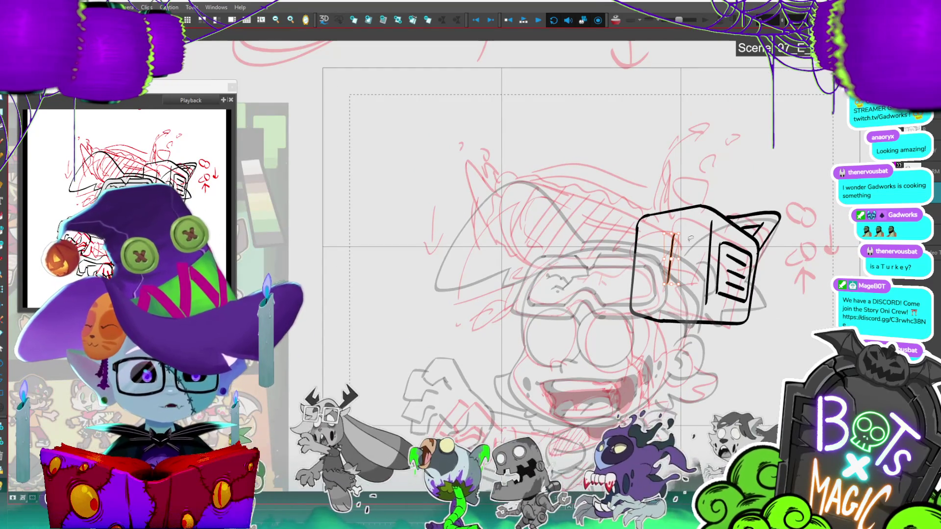
click(686, 236)
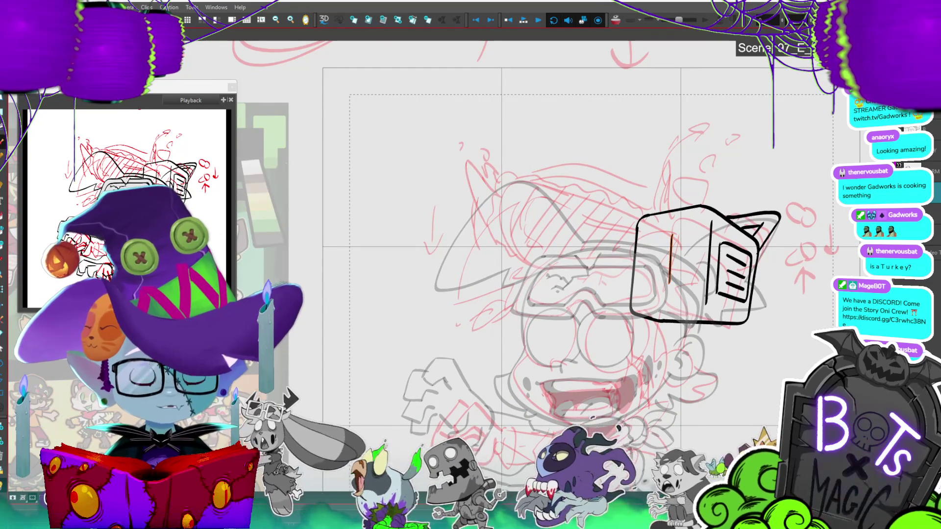
mouse_move(749, 356)
mouse_down()
mouse_move(768, 347)
mouse_move(747, 349)
mouse_move(811, 356)
mouse_up()
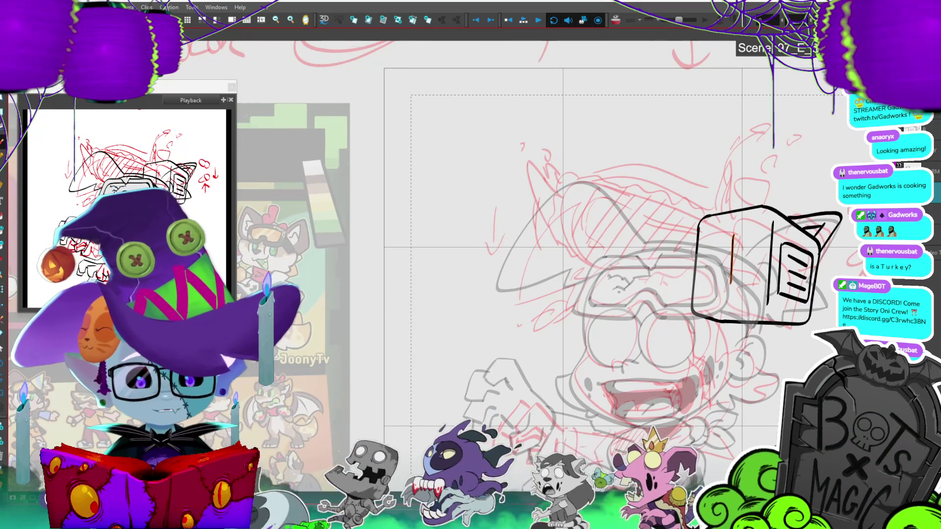
Step: Draw the tube's upper and lower edges extending left, deleting and redrawing the upper edge
drag(733, 238, 626, 181)
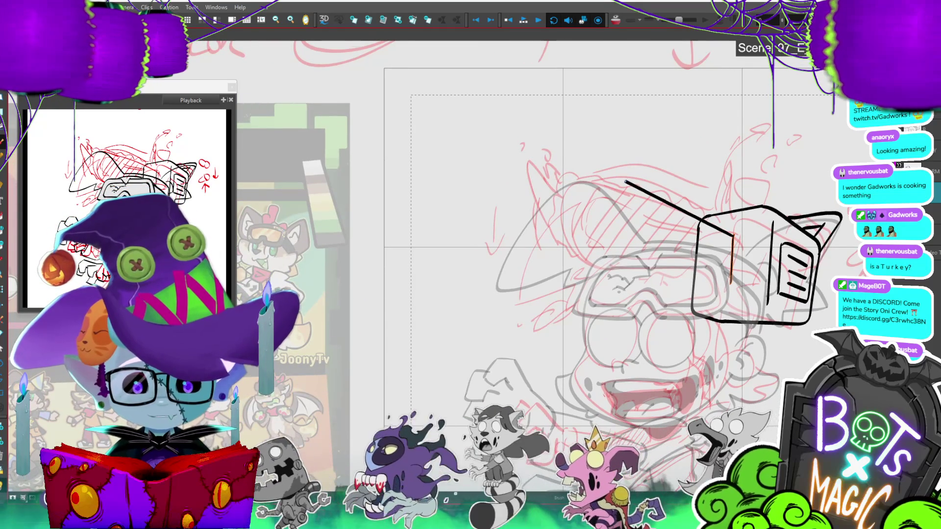
drag(587, 256, 701, 280)
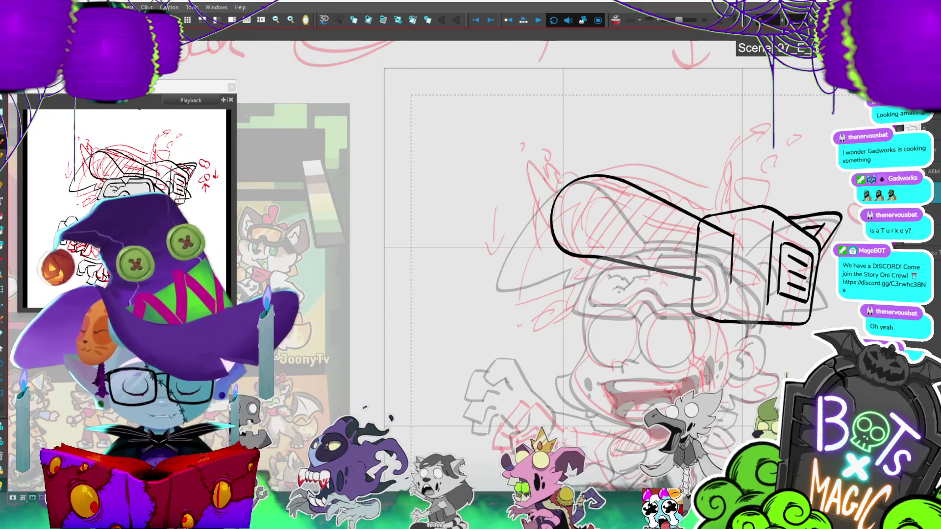
key(ctrl+a)
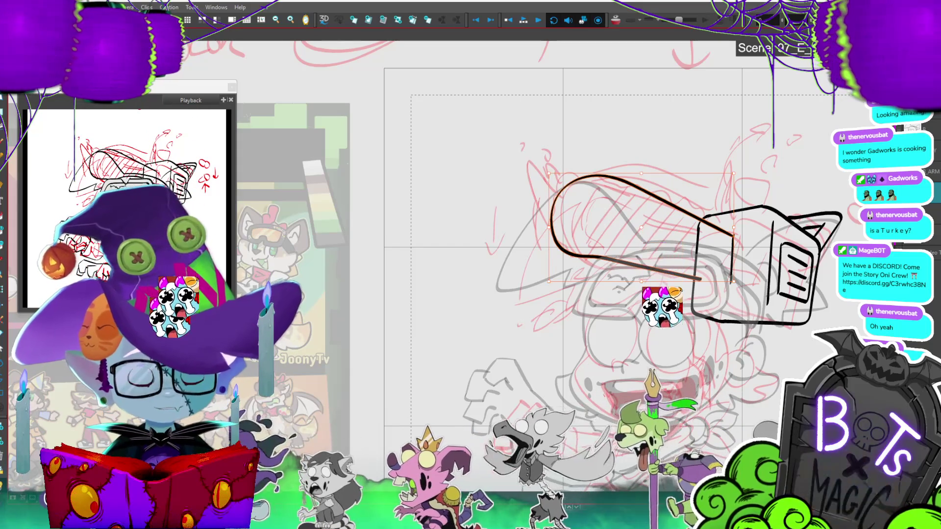
key(Delete)
mouse_move(733, 236)
mouse_down()
mouse_move(588, 178)
mouse_move(568, 266)
mouse_move(732, 286)
mouse_up()
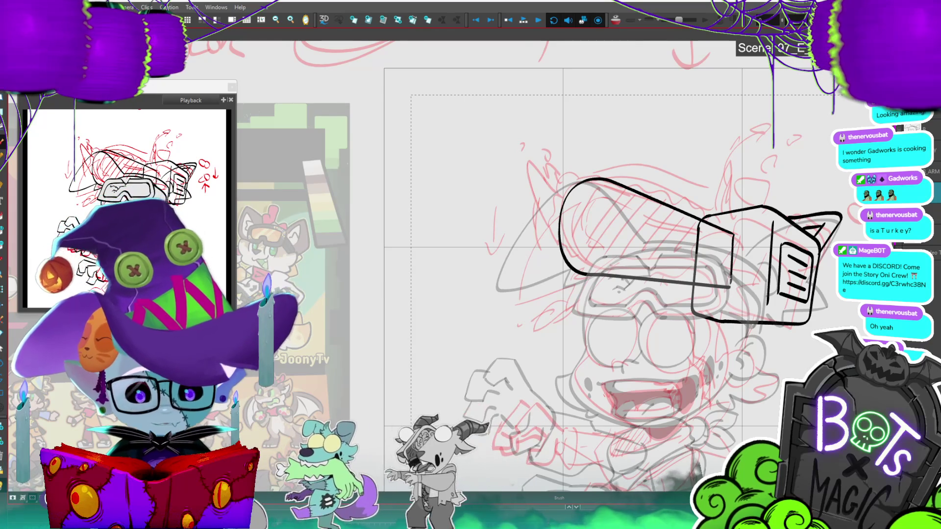
Step: Trim the inner vertical stroke with the Cutter and ink an inner edge at the tube's end
key(alt+t)
mouse_move(686, 260)
mouse_down()
mouse_move(722, 237)
mouse_move(744, 251)
mouse_up()
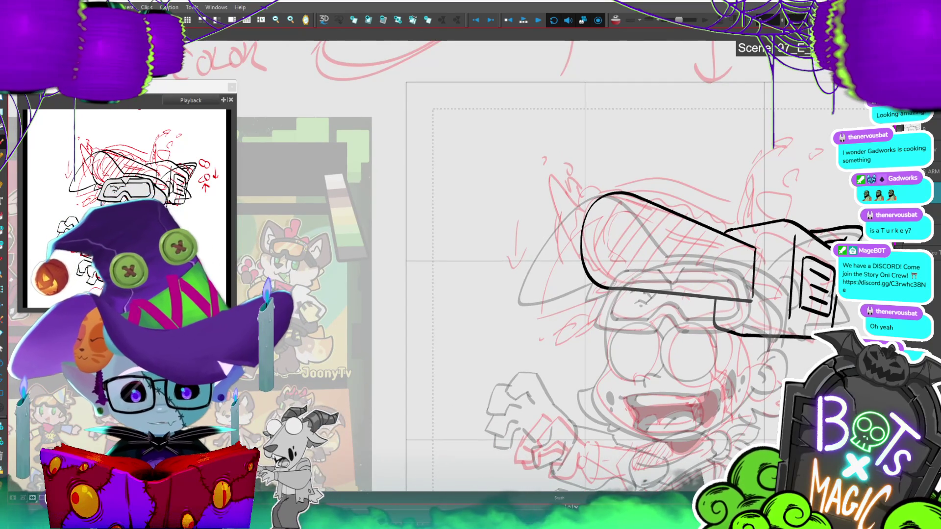
drag(619, 193, 602, 281)
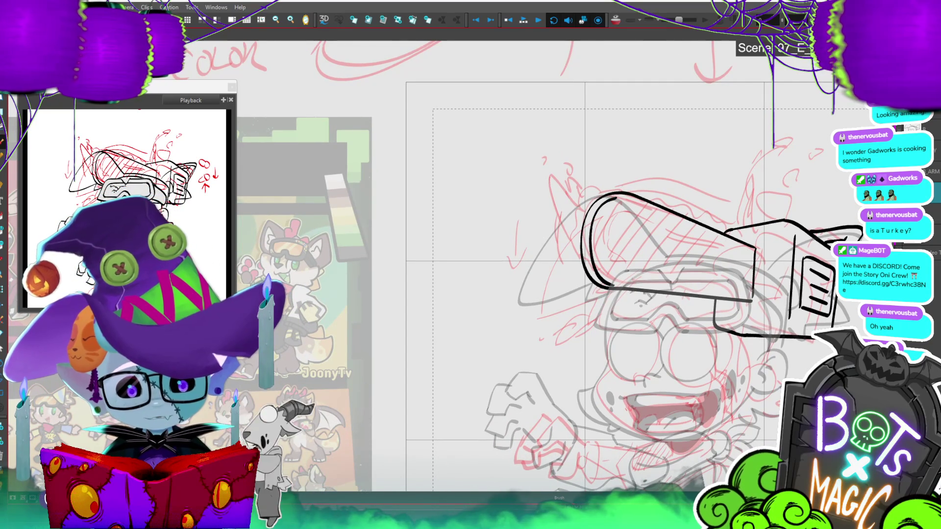
scroll(473, 301, down, 2)
key(alt+s)
click(587, 305)
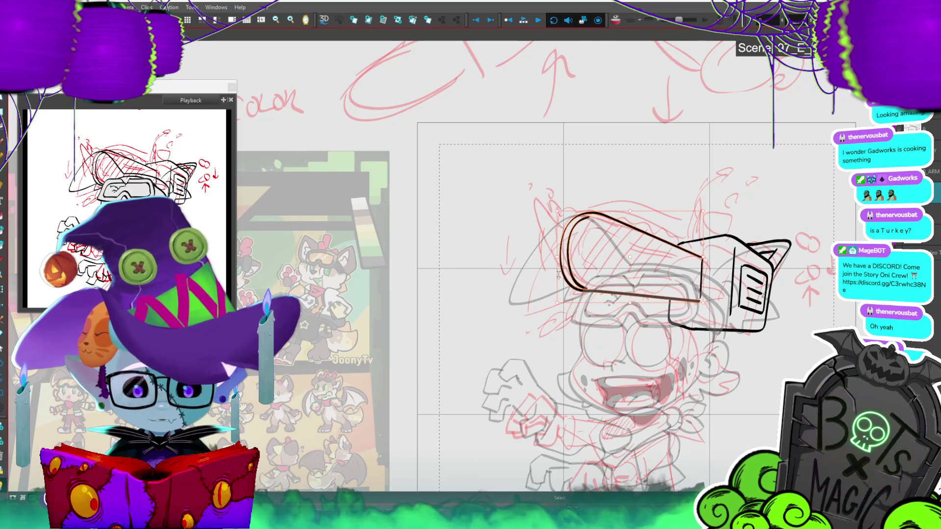
key(Escape)
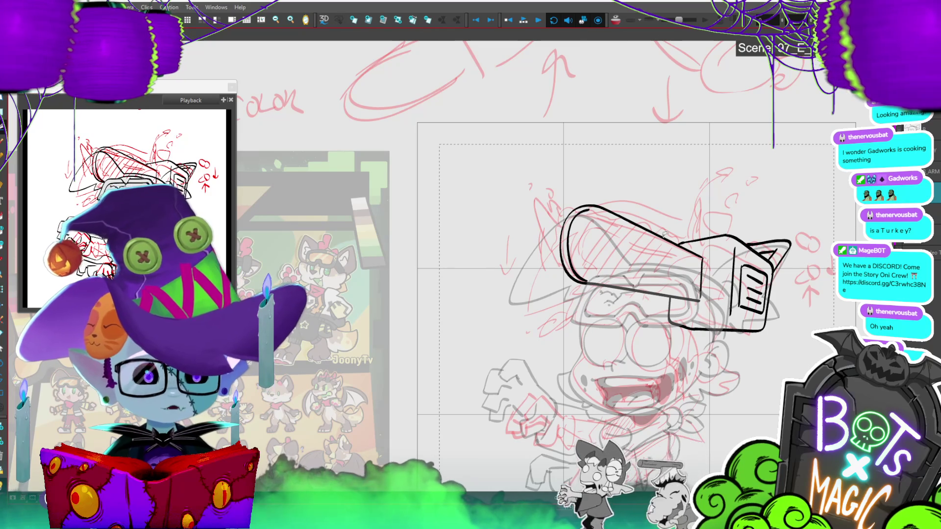
Step: Stretch the tube's left stroke slightly to the right with the Select tool
scroll(665, 235, up, 3)
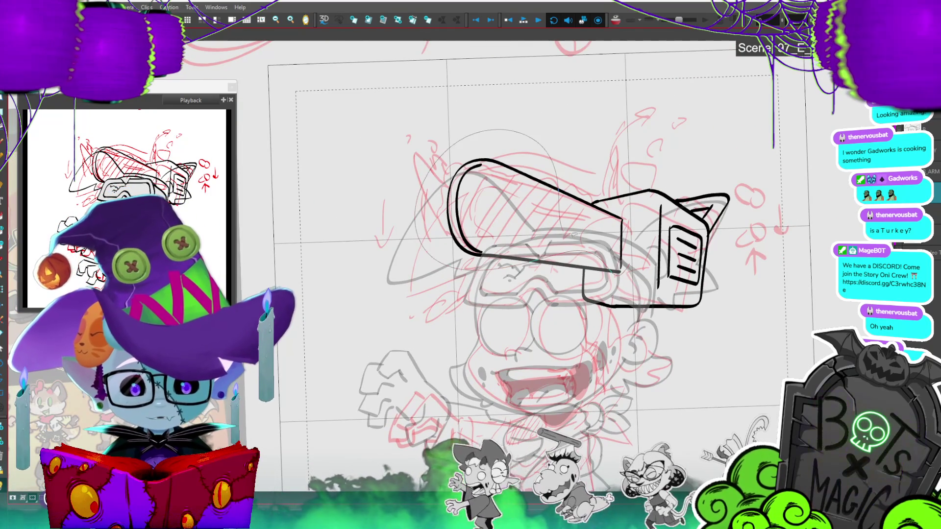
click(622, 272)
drag(623, 275, 631, 277)
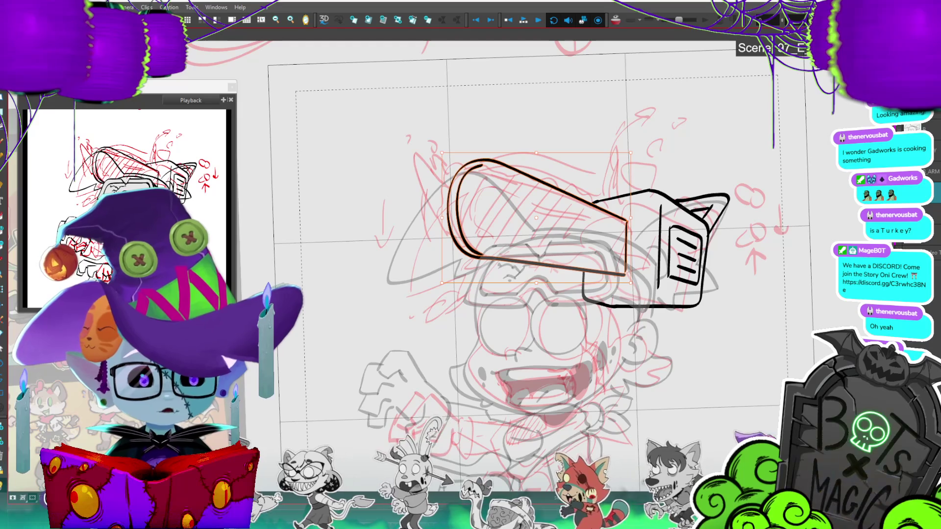
key(Escape)
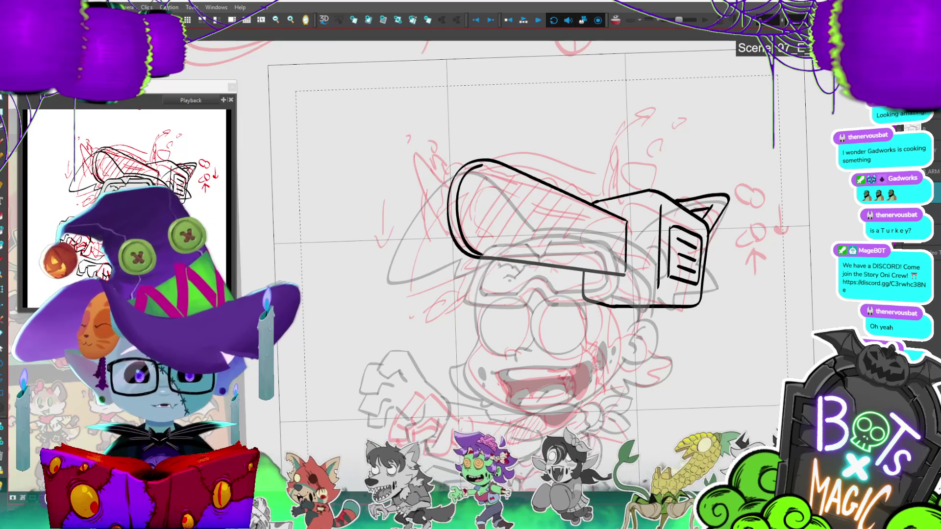
Step: Rotate the view and ink the tube's inner line and lower edge, selecting all goggle strokes
scroll(478, 213, up, 3)
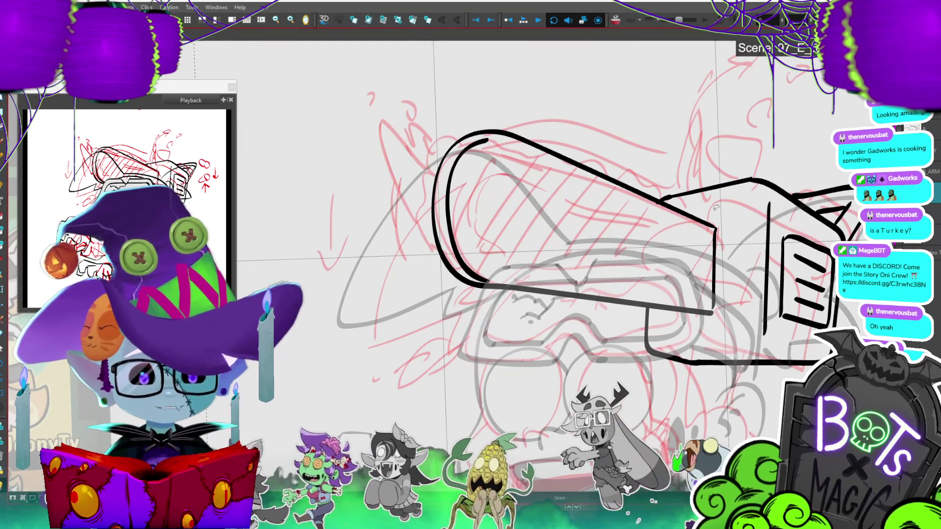
mouse_move(716, 208)
mouse_down()
mouse_move(686, 162)
mouse_move(627, 107)
mouse_up()
drag(730, 201, 561, 218)
mouse_move(757, 247)
mouse_down()
mouse_move(606, 302)
mouse_move(756, 388)
mouse_move(754, 192)
mouse_up()
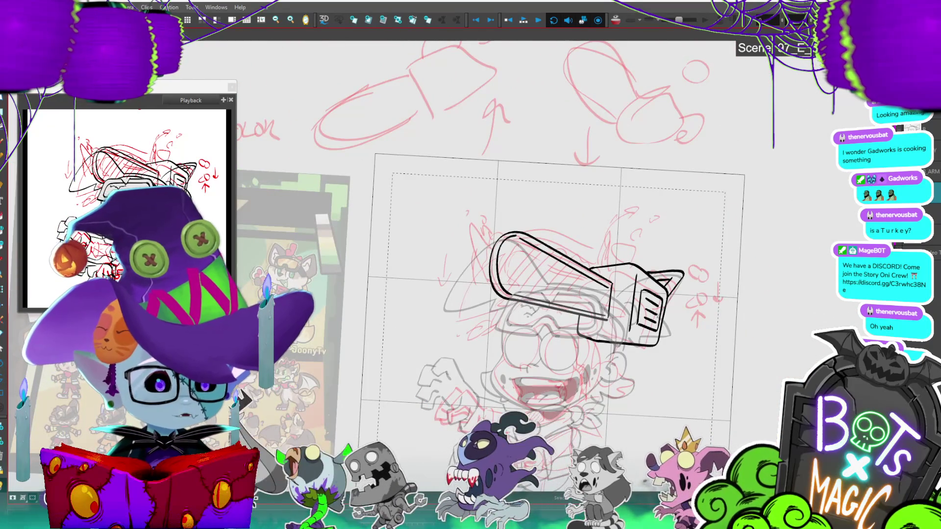
key(ctrl+a)
Step: Level the goggles, then shrink the inked clawed hand and fit it over the sketched hand
mouse_move(695, 231)
mouse_down()
mouse_move(668, 279)
mouse_move(661, 176)
mouse_move(661, 278)
mouse_up()
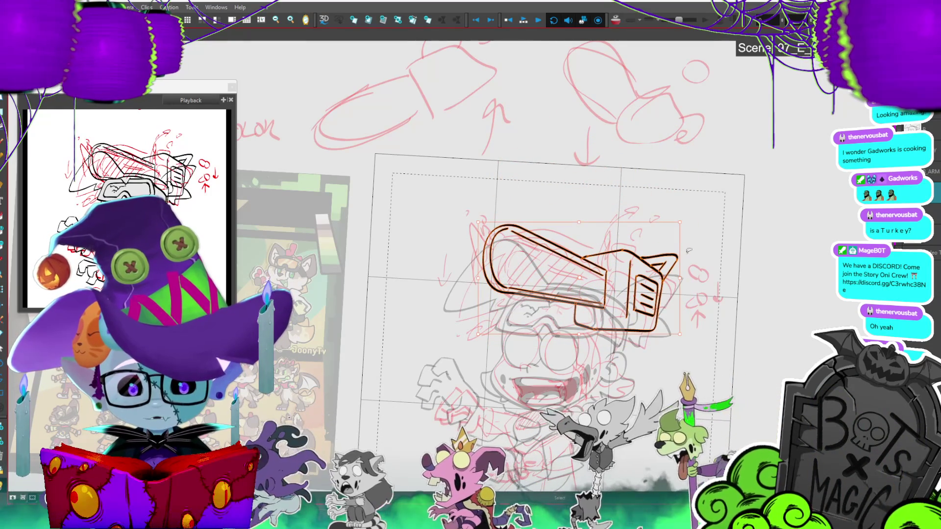
scroll(689, 251, down, 3)
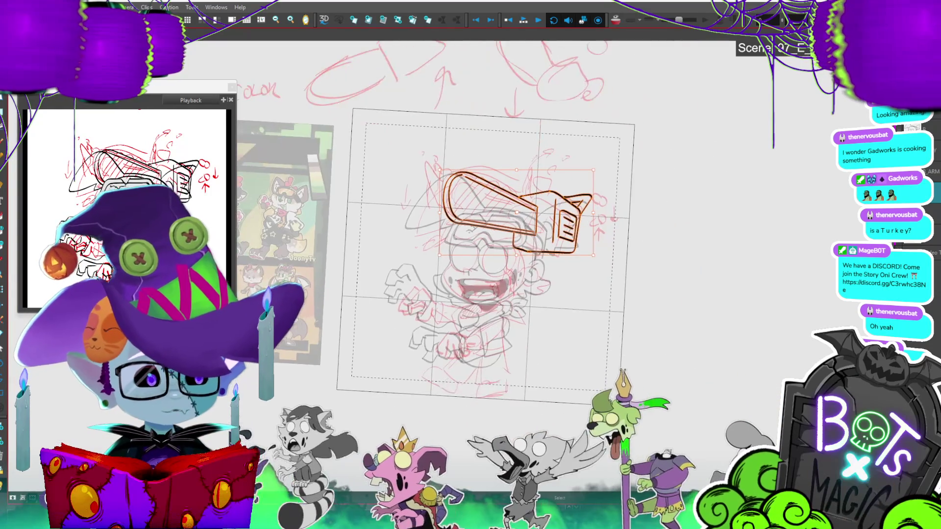
scroll(490, 220, up, 3)
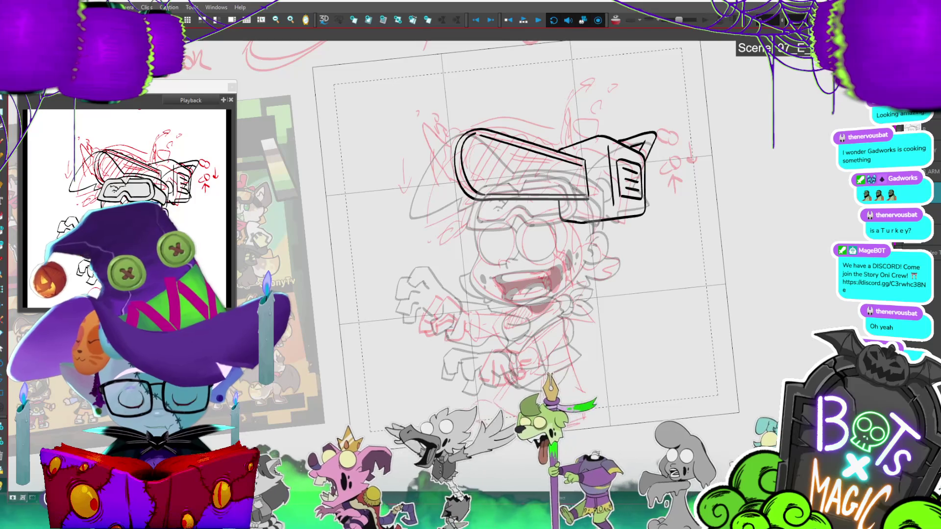
click(539, 343)
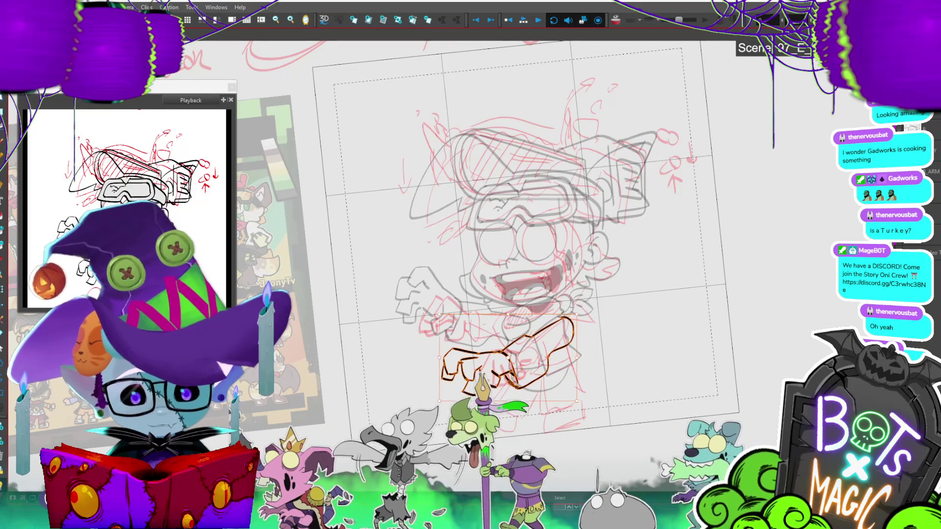
drag(443, 398, 465, 385)
mouse_move(545, 365)
mouse_down()
mouse_move(471, 339)
mouse_move(419, 278)
mouse_move(431, 289)
mouse_up()
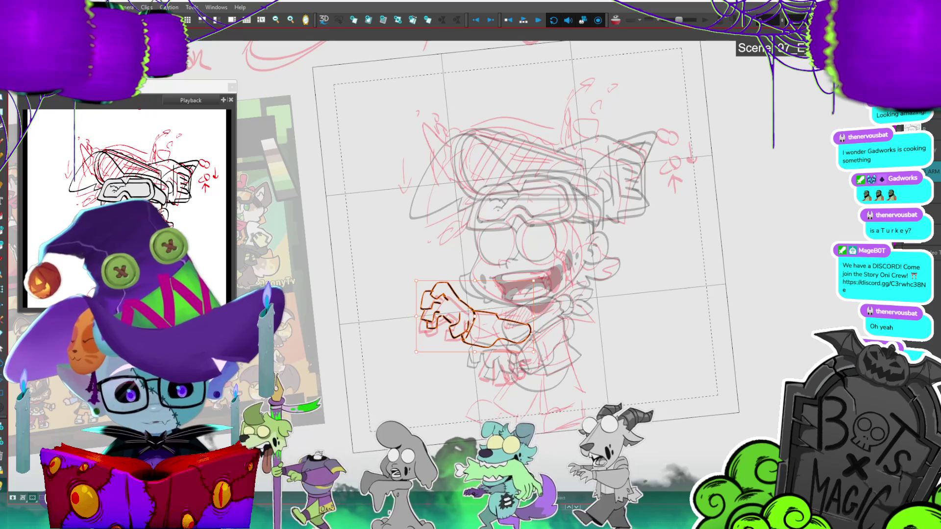
drag(527, 336, 522, 330)
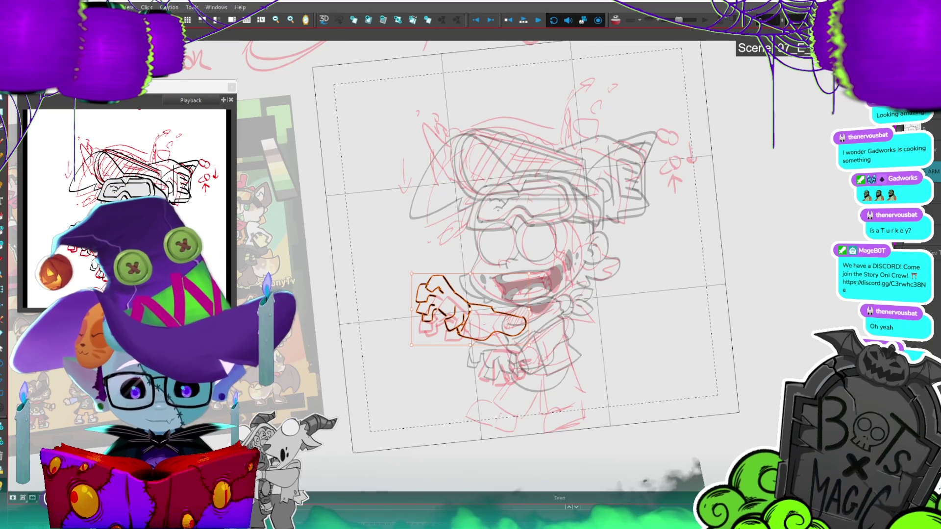
Step: Step through to the goggles drawing and make another layer active for drawing
key(period)
scroll(490, 245, down, 3)
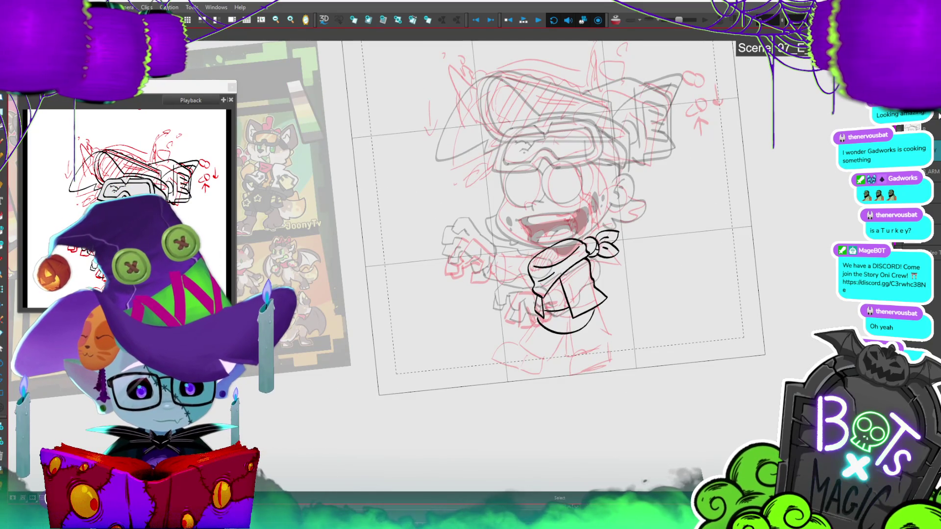
key(period)
key(period)
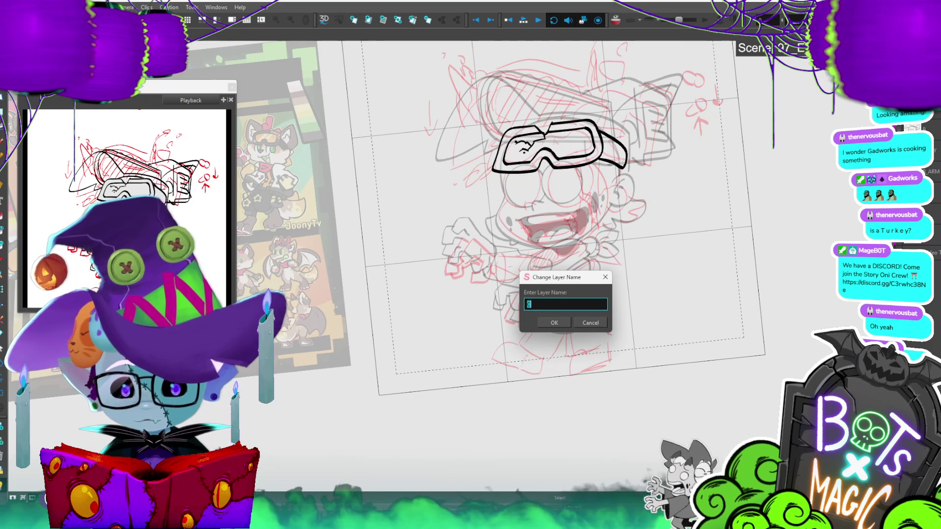
key(Escape)
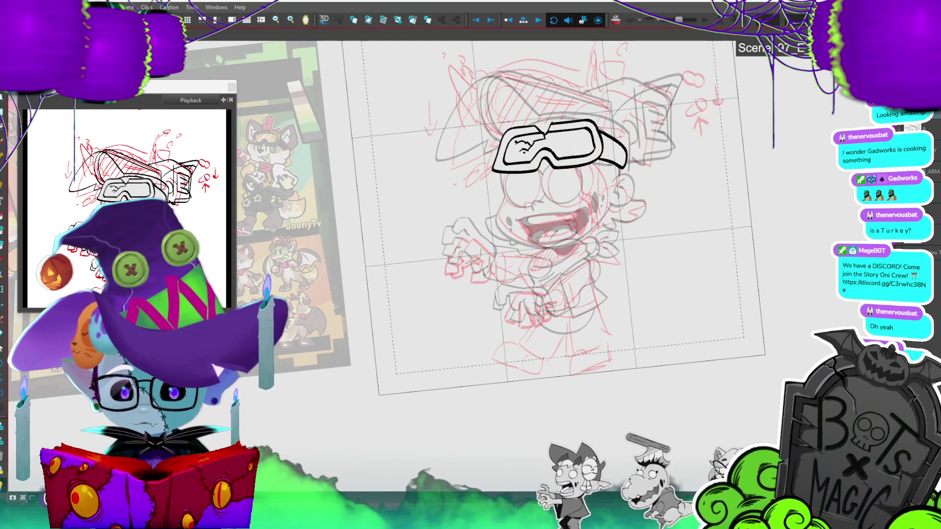
click(557, 125)
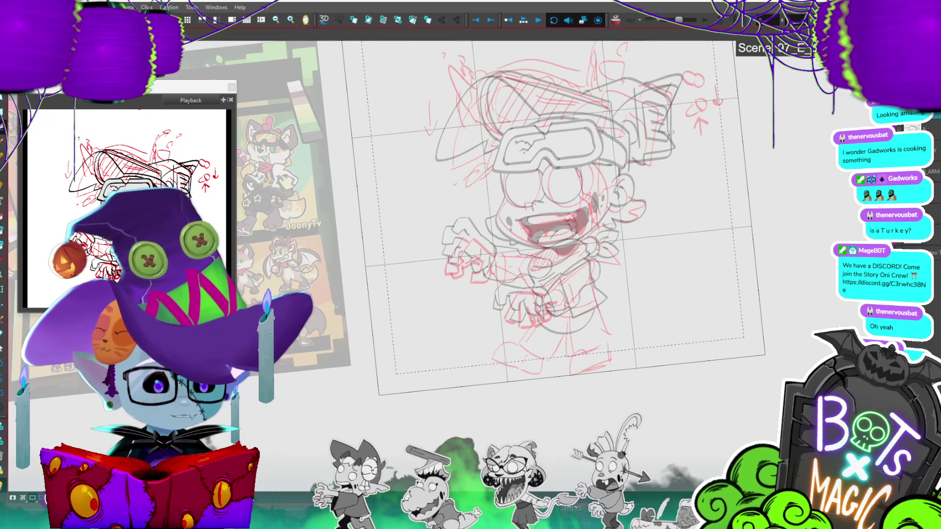
Step: Ink the first leg curves and the bottom of the boot
mouse_move(670, 133)
mouse_down()
mouse_move(579, 187)
mouse_move(659, 189)
mouse_up()
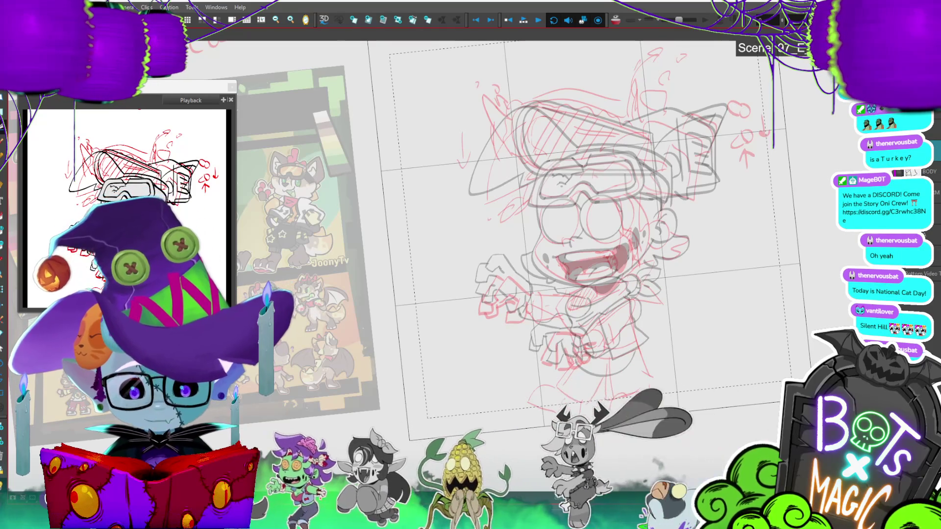
scroll(588, 221, down, 3)
drag(617, 254, 594, 286)
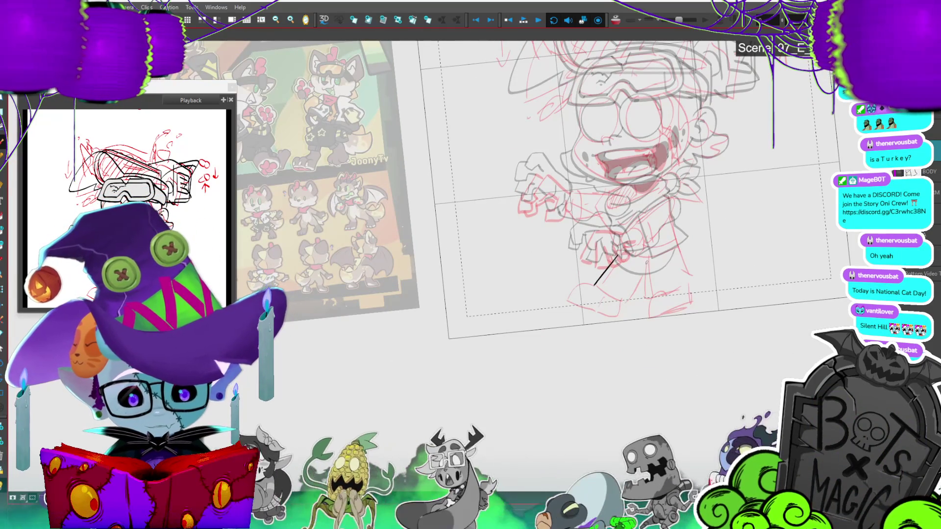
drag(645, 264, 650, 299)
drag(673, 234, 686, 282)
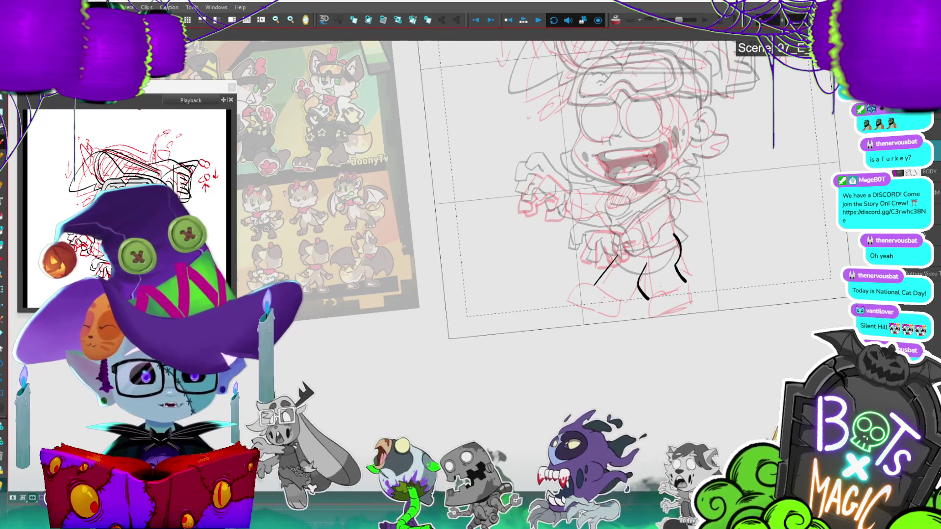
mouse_move(490, 196)
mouse_down()
mouse_move(526, 199)
mouse_move(652, 264)
mouse_move(441, 225)
mouse_move(392, 189)
mouse_up()
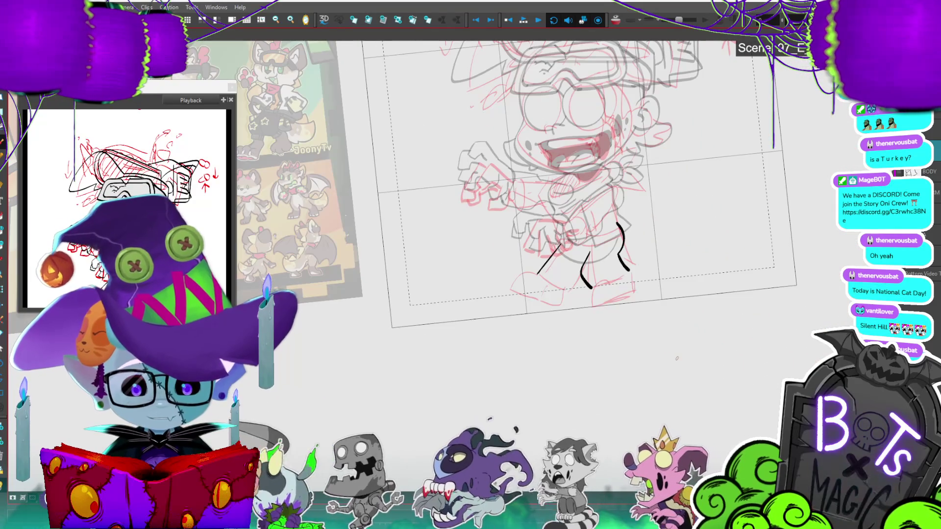
drag(584, 286, 631, 272)
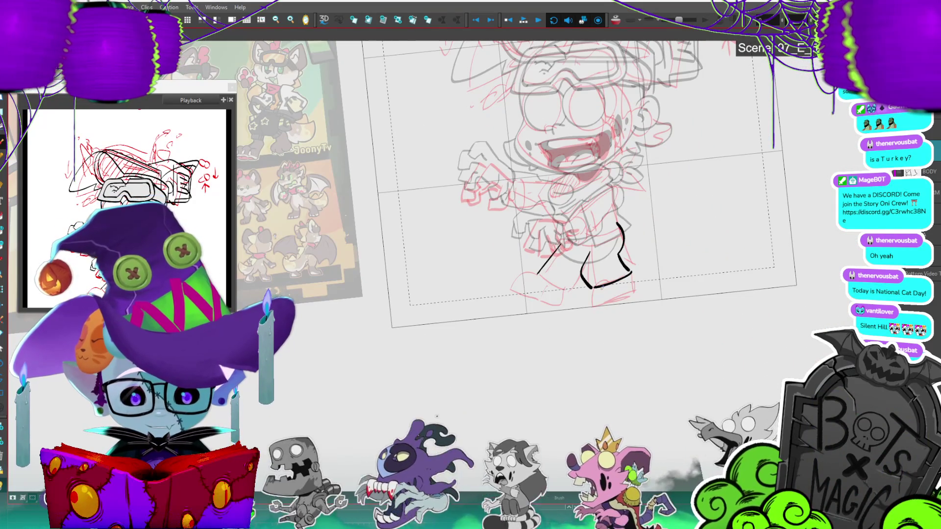
mouse_move(617, 283)
mouse_down()
mouse_move(629, 282)
mouse_move(588, 305)
mouse_up()
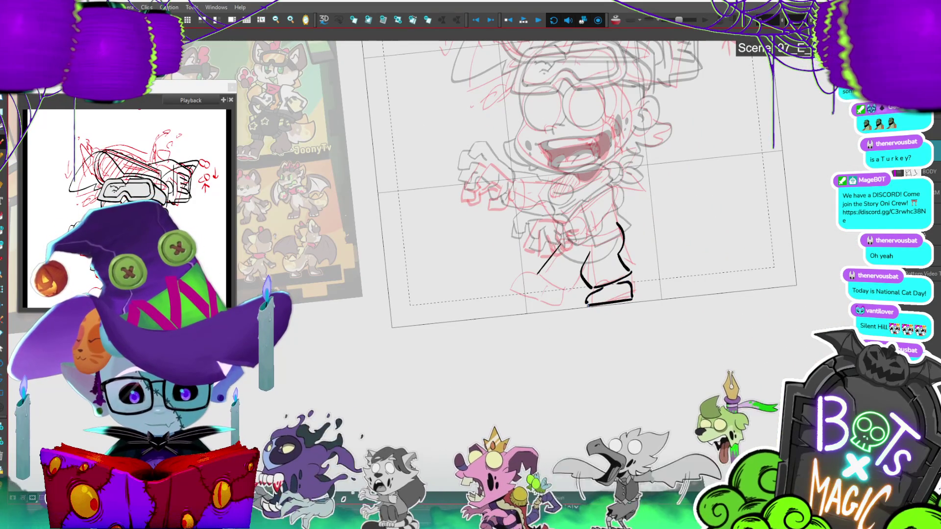
Step: Draw the lower-left leg line and tilt it slightly with the Select tool
key(alt+b)
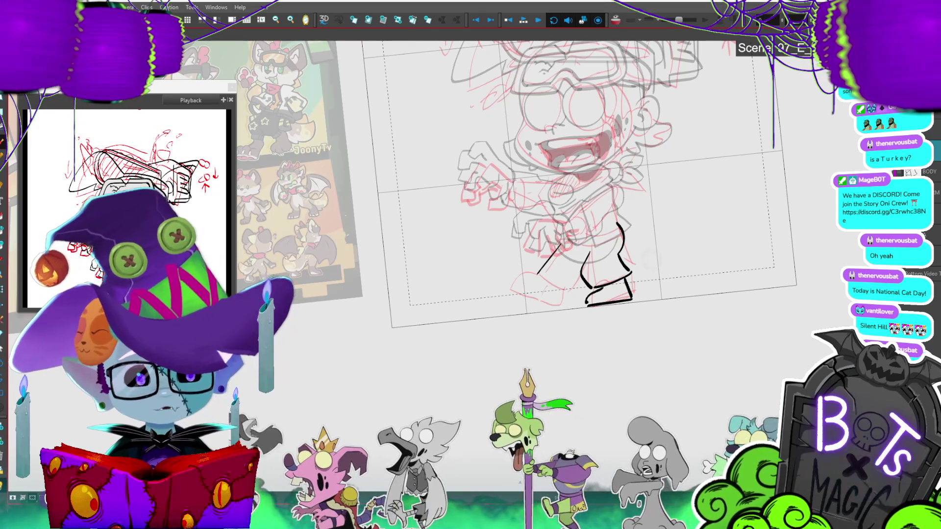
key(2)
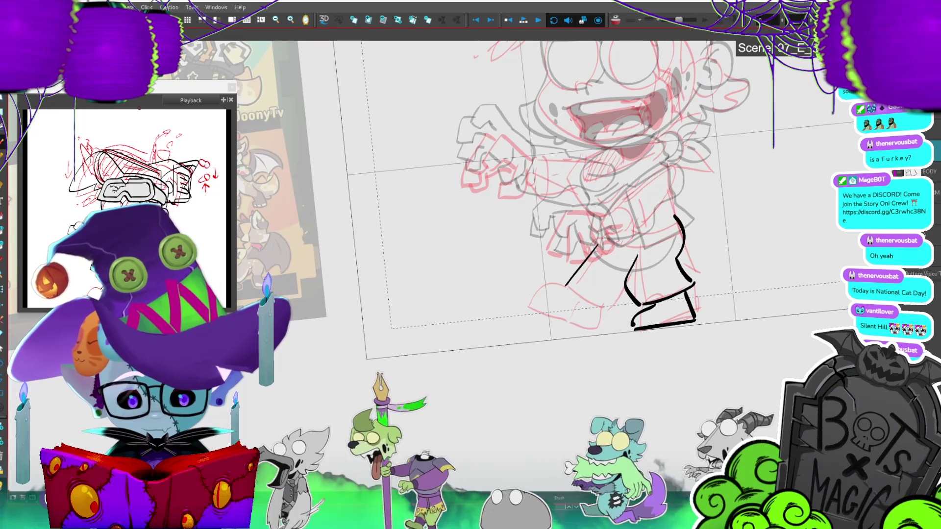
drag(568, 288, 627, 297)
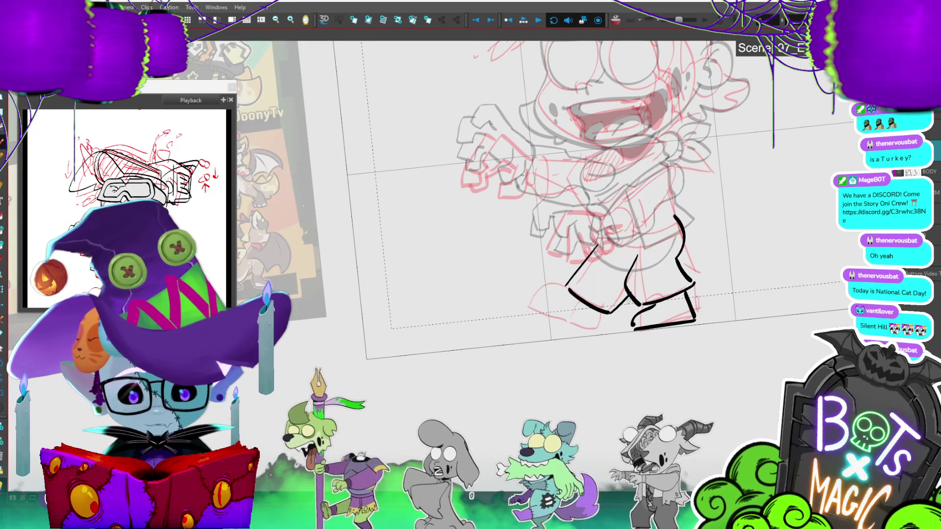
click(590, 316)
drag(612, 320, 615, 324)
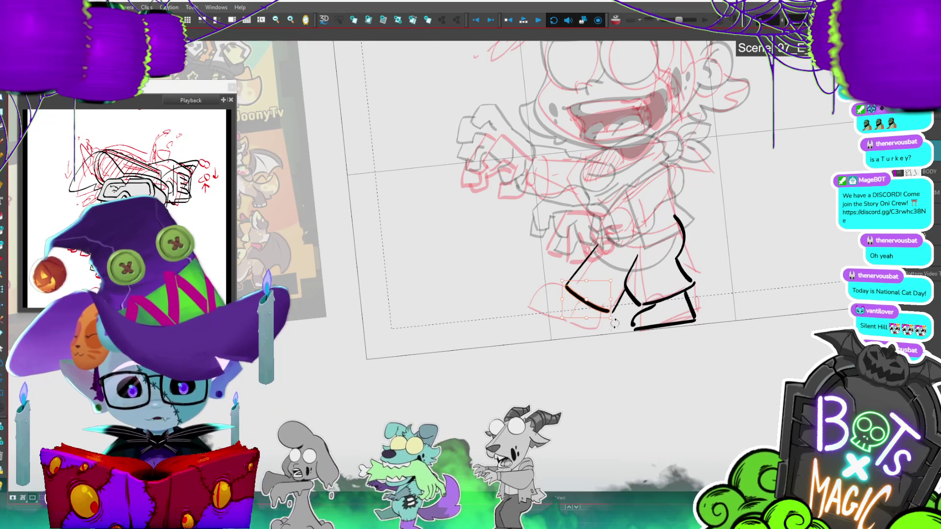
key(p)
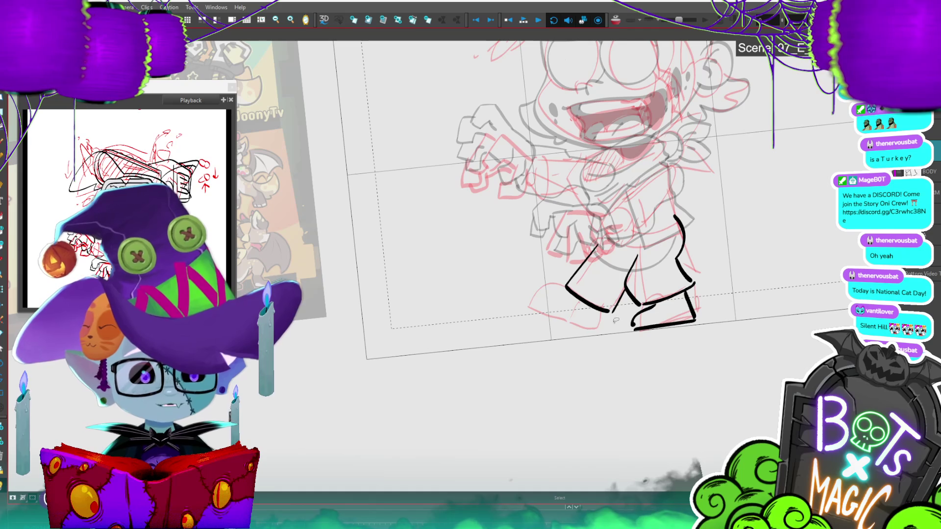
key(2)
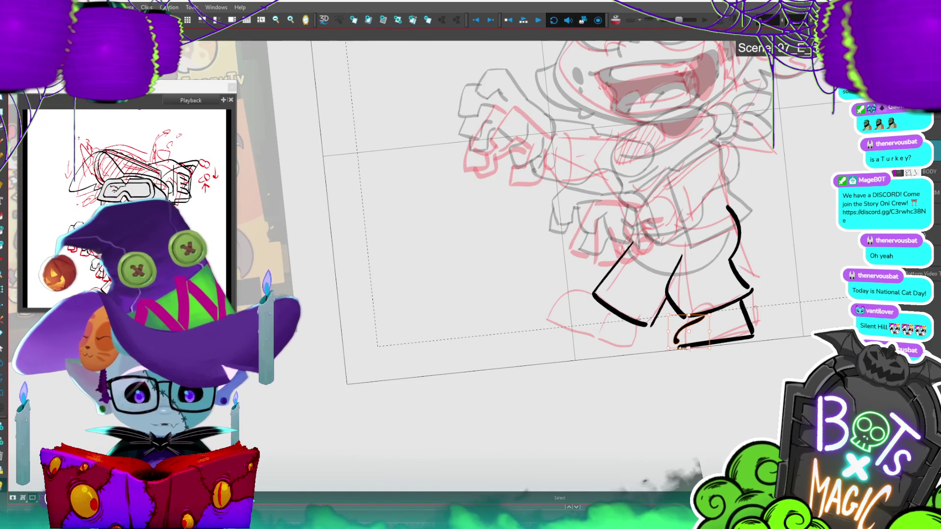
click(689, 349)
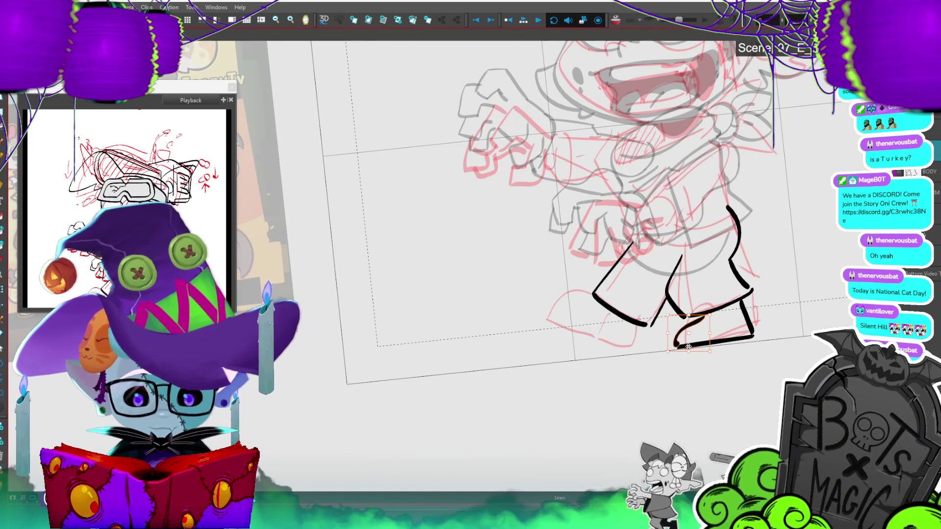
Step: Draw the left shoe's upper line and redraw the right shoe's heel curve
mouse_move(597, 298)
mouse_down()
mouse_move(563, 314)
mouse_move(624, 343)
mouse_move(635, 326)
mouse_up()
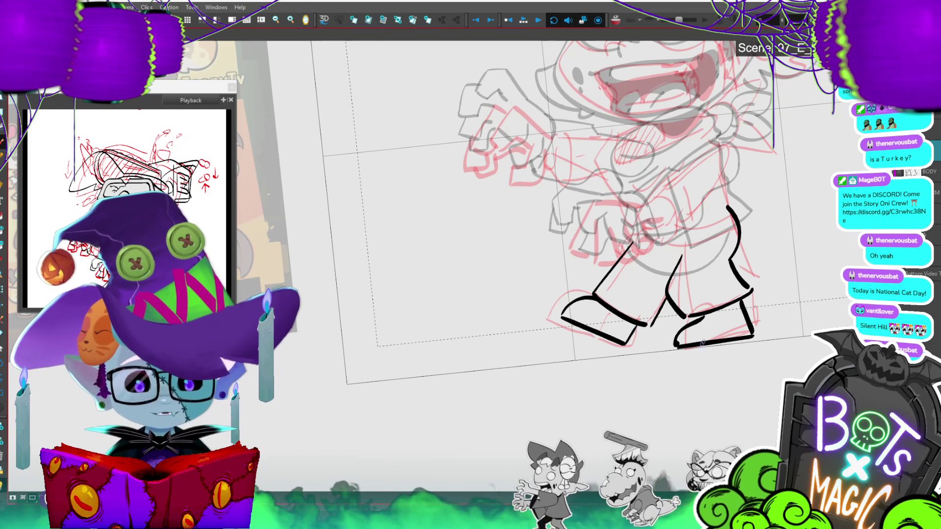
key(ctrl+z)
drag(705, 318, 684, 348)
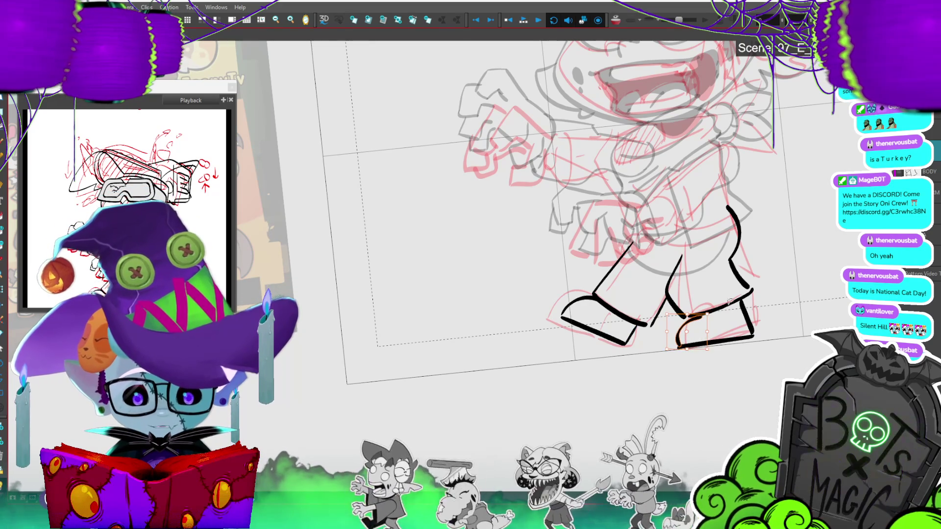
drag(702, 316, 679, 346)
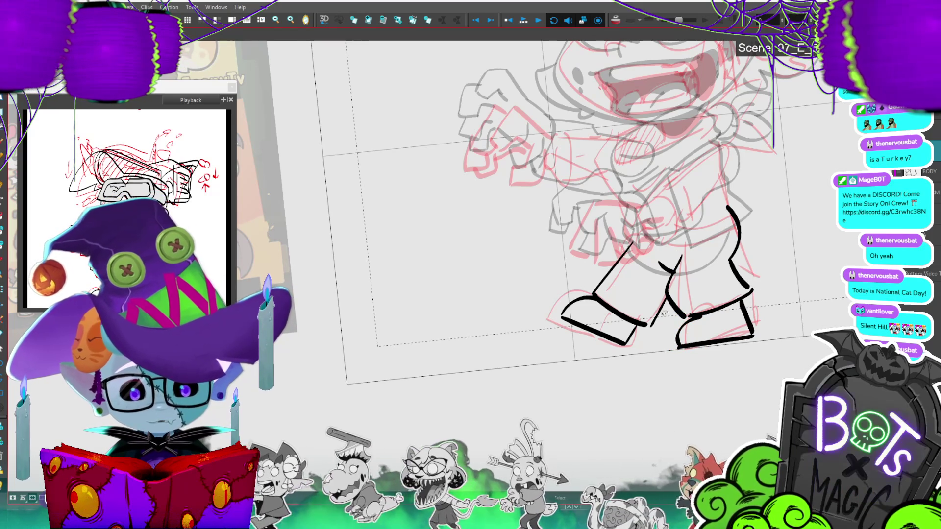
Step: Lasso the left foot strokes and cut them off the drawing
drag(670, 318, 672, 313)
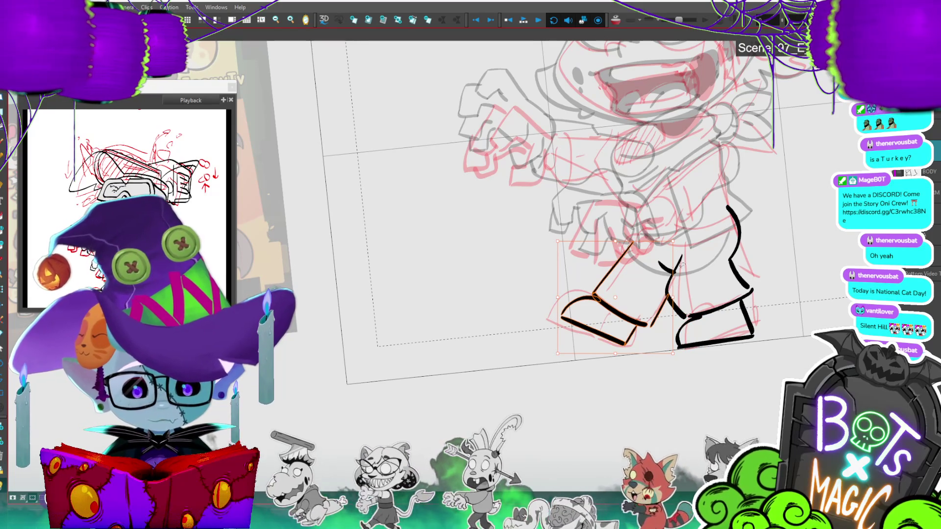
click(707, 235)
drag(564, 330, 650, 290)
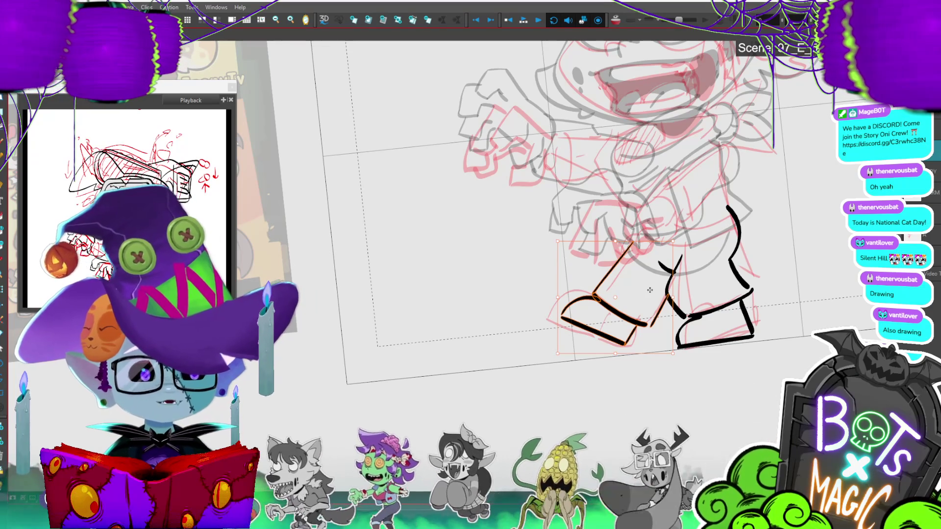
key(Delete)
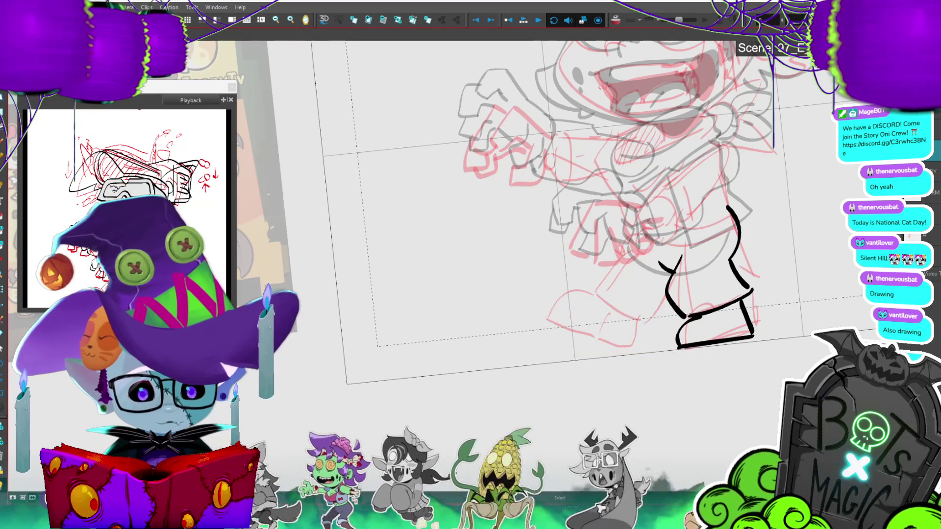
Step: Rename the boot layer to 'Foot' and paste the foot strokes back onto it
text(F)
text(oot)
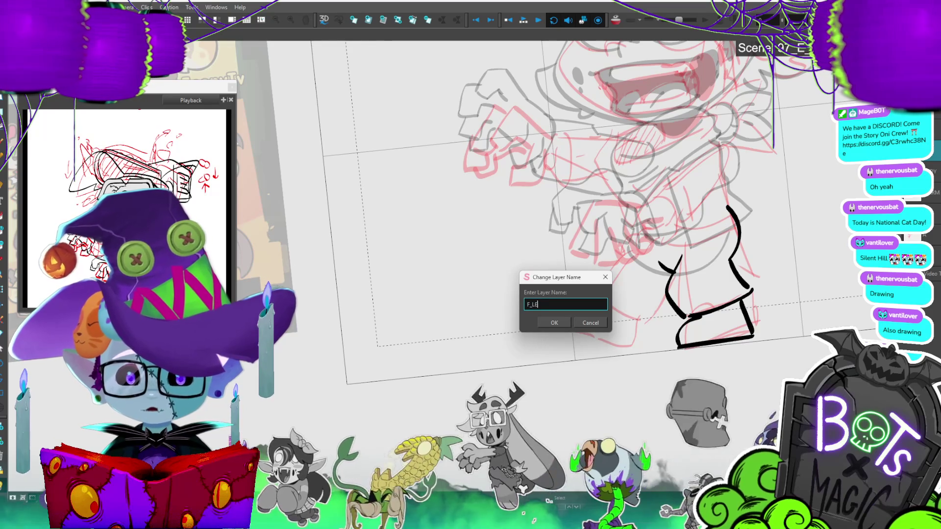
key(Return)
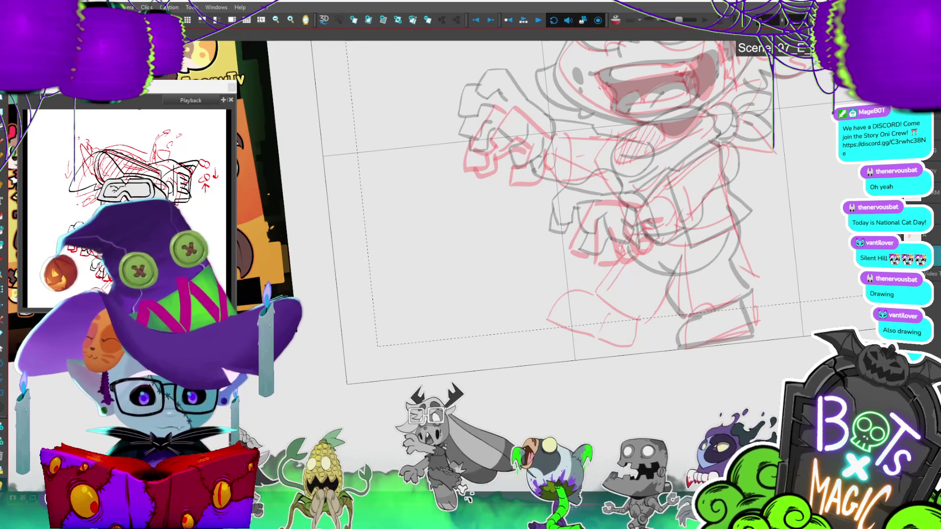
key(ctrl+y)
key(ctrl+y)
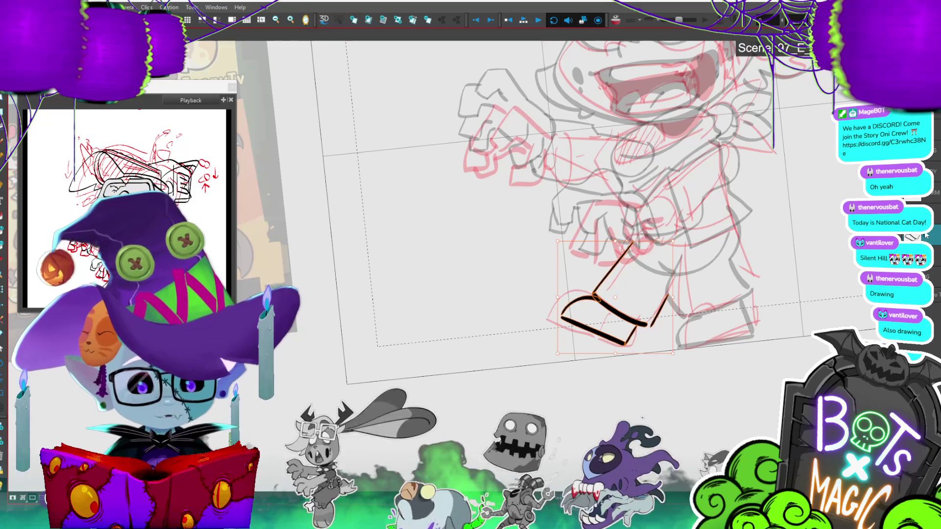
key(Return)
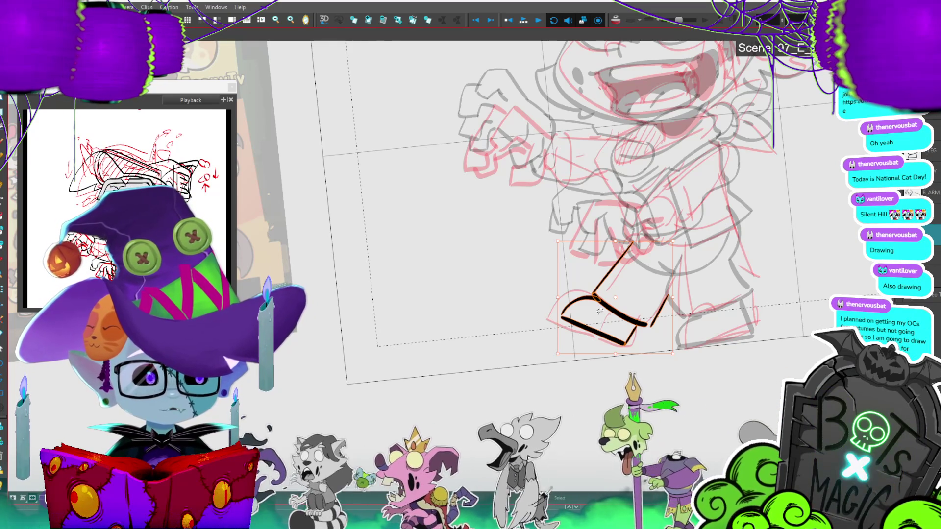
Step: Save the project, then check the boot strokes by selecting them and recentring the view
key(ctrl+s)
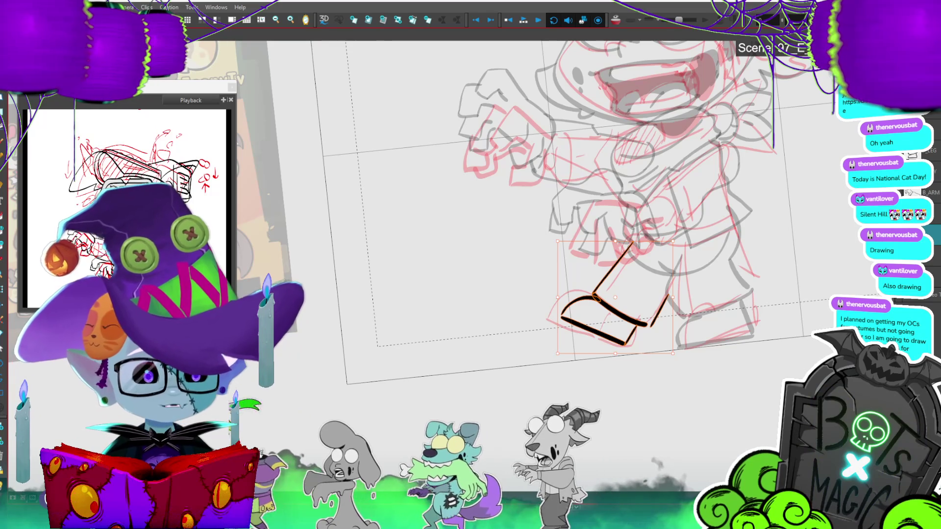
click(654, 330)
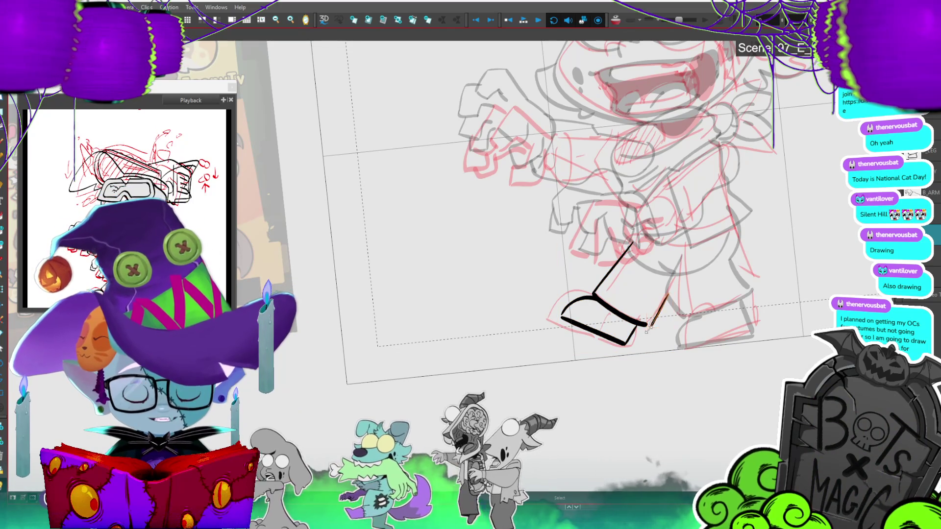
click(669, 358)
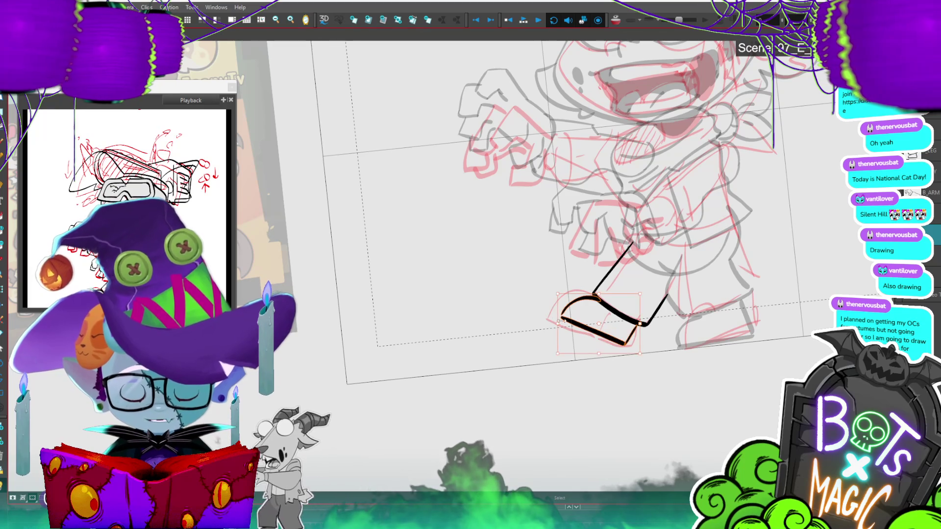
click(560, 311)
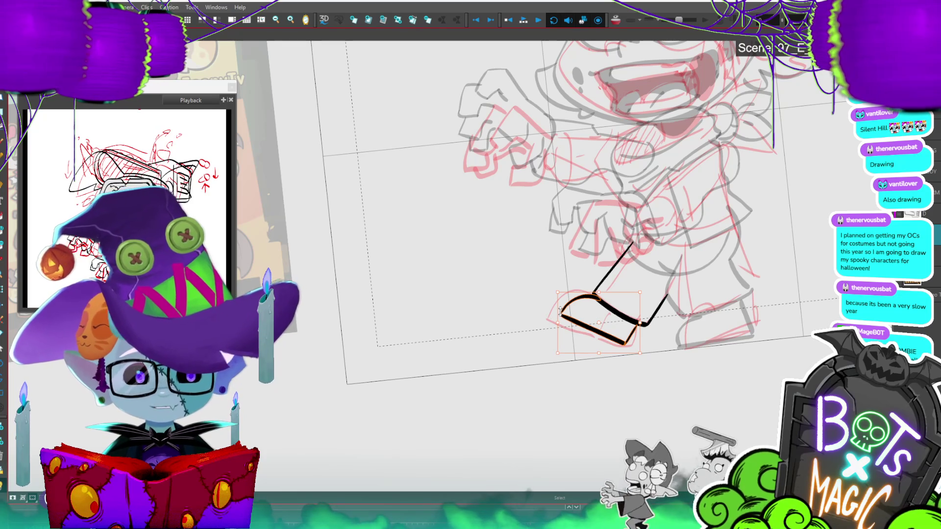
drag(588, 245, 542, 267)
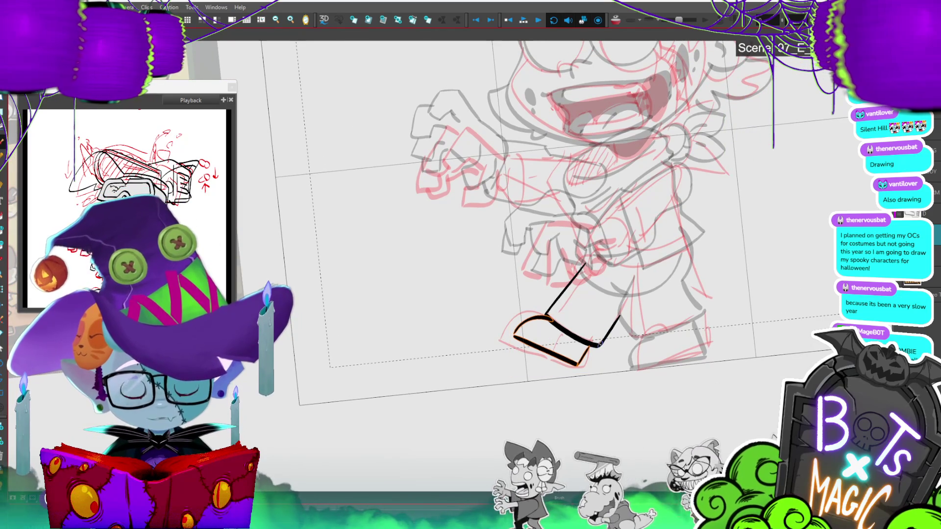
key(Escape)
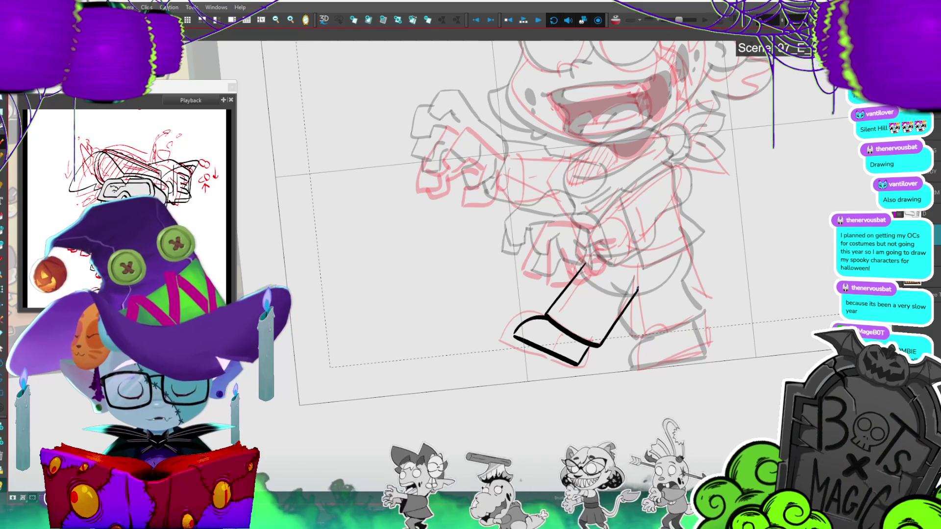
scroll(695, 391, down, 2)
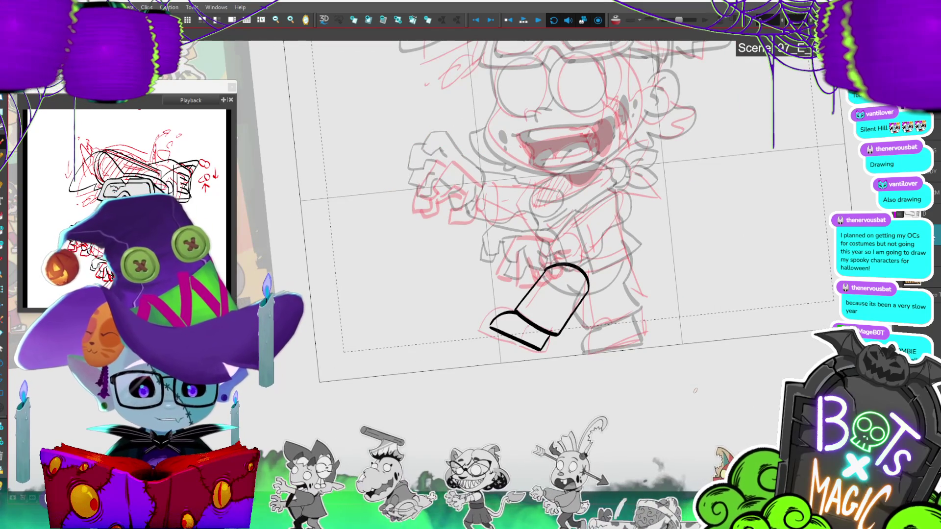
Step: Rename the boot layer, then rotate the boot drawing to lie along the sketched red leg
key(F2)
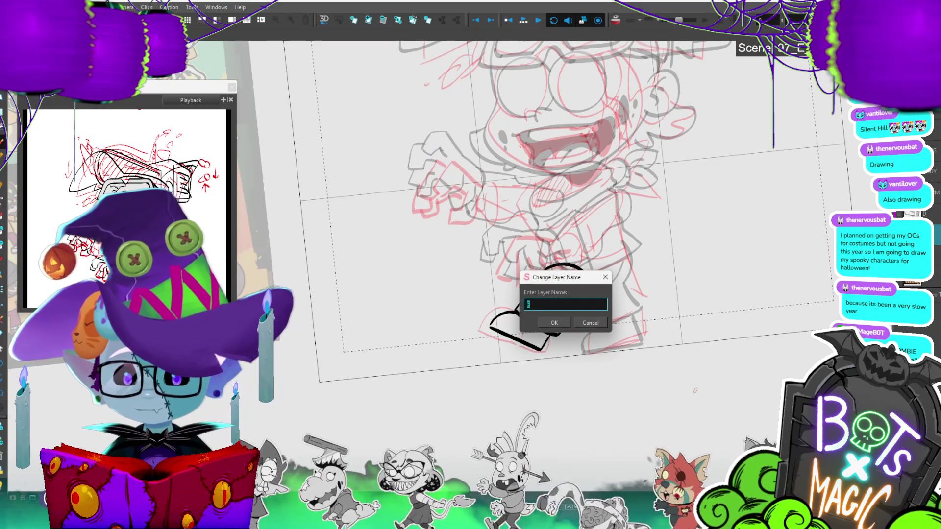
text(_)
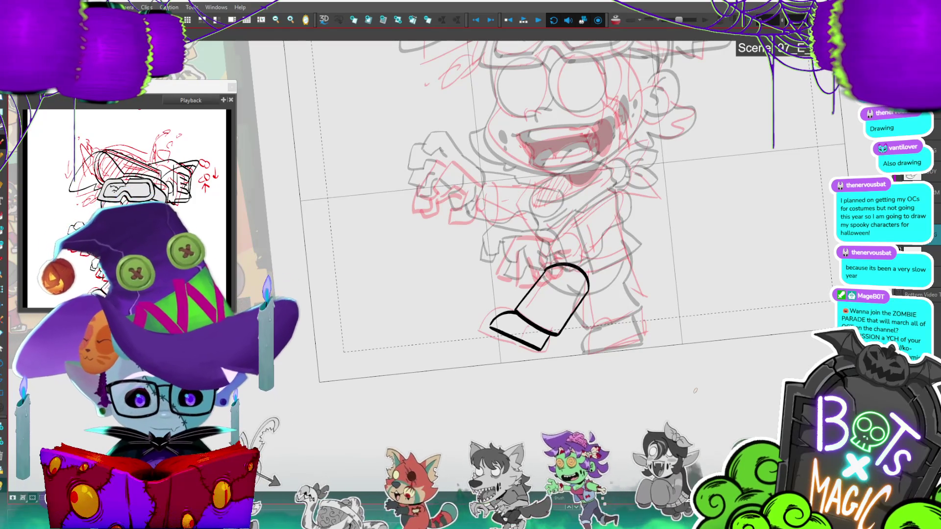
click(601, 303)
drag(595, 257, 578, 298)
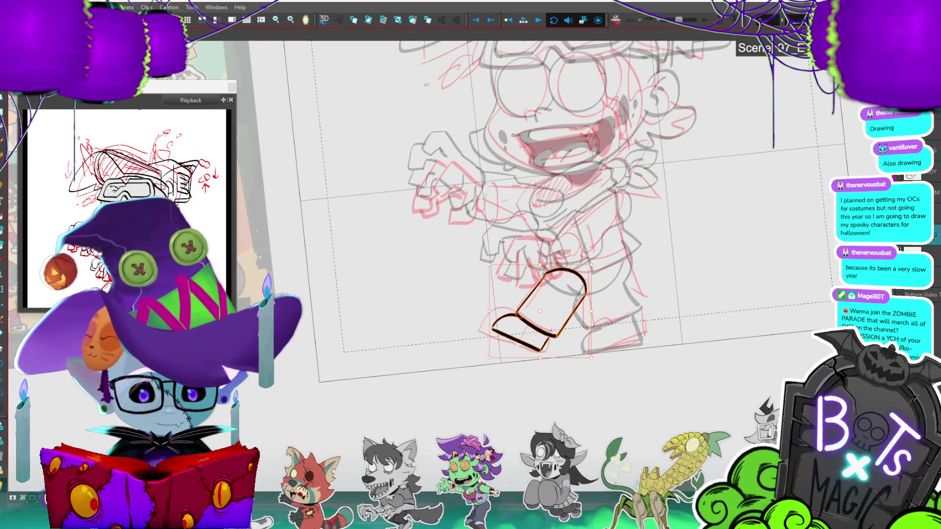
key(Right)
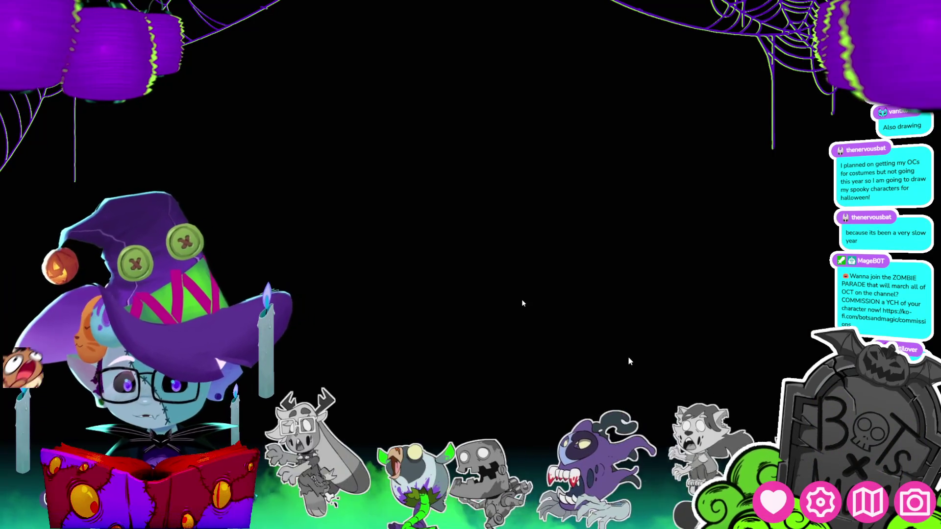
Step: Dismiss the Quit prompt to reveal the T.I.T.S. throw scene interface
key(alt+F4)
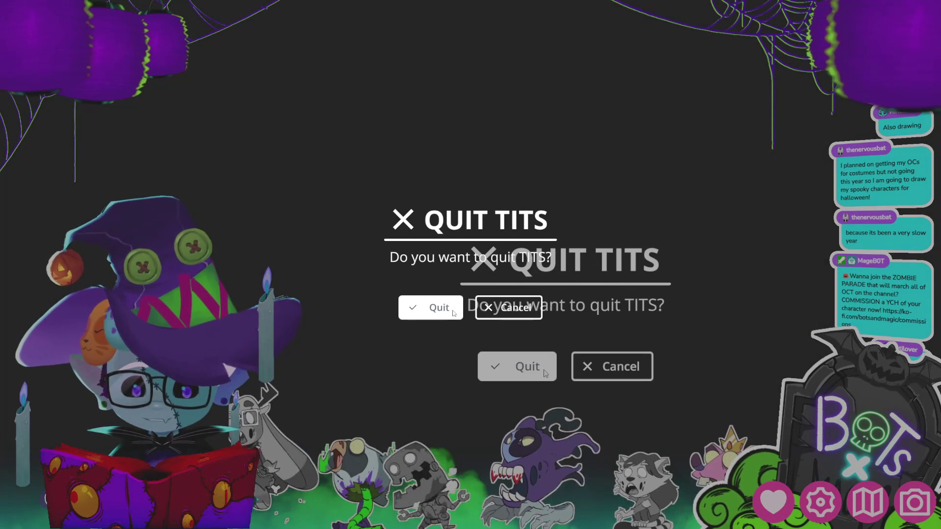
click(544, 372)
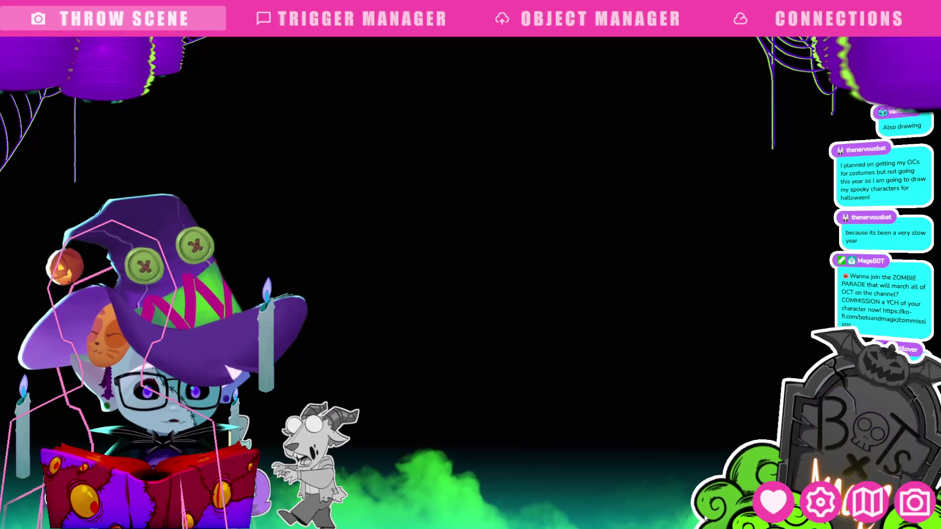
Step: Change the graphics resolution to 1920 x 1080 and close the settings panel
click(830, 501)
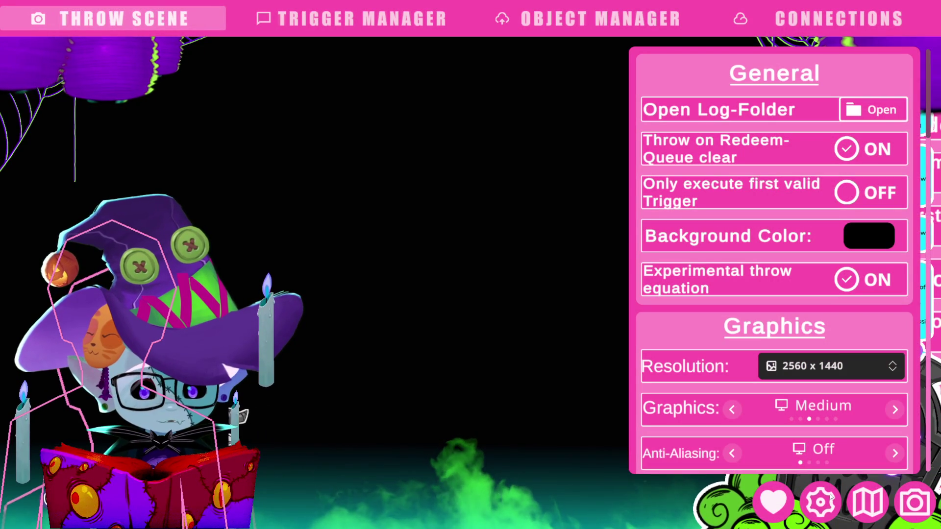
click(889, 365)
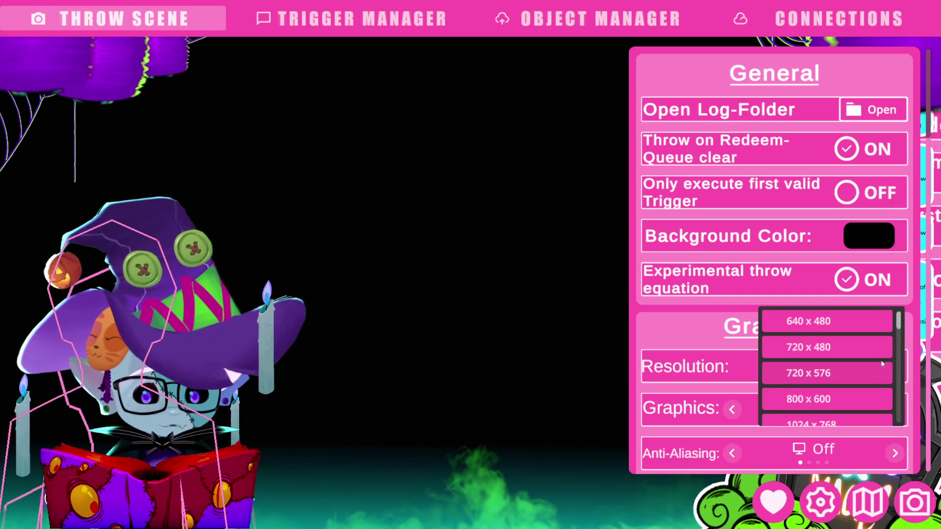
drag(899, 325, 891, 393)
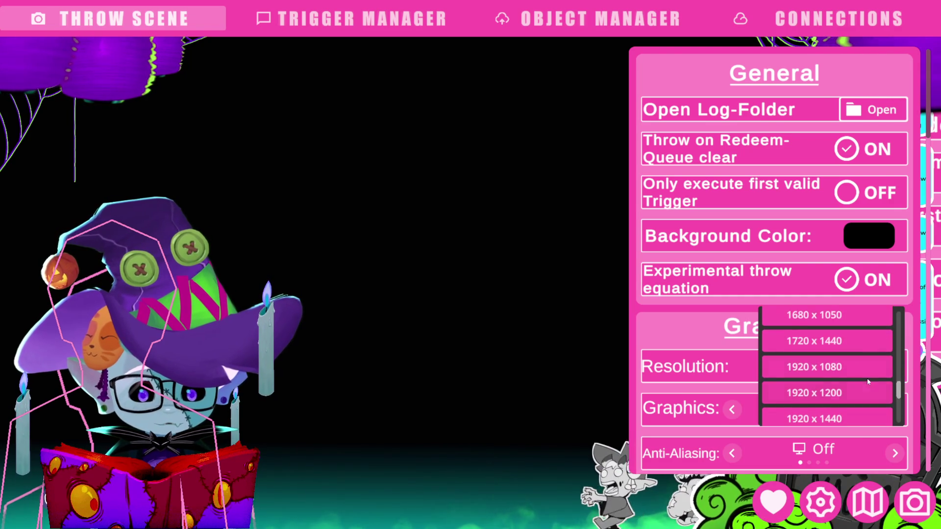
click(861, 366)
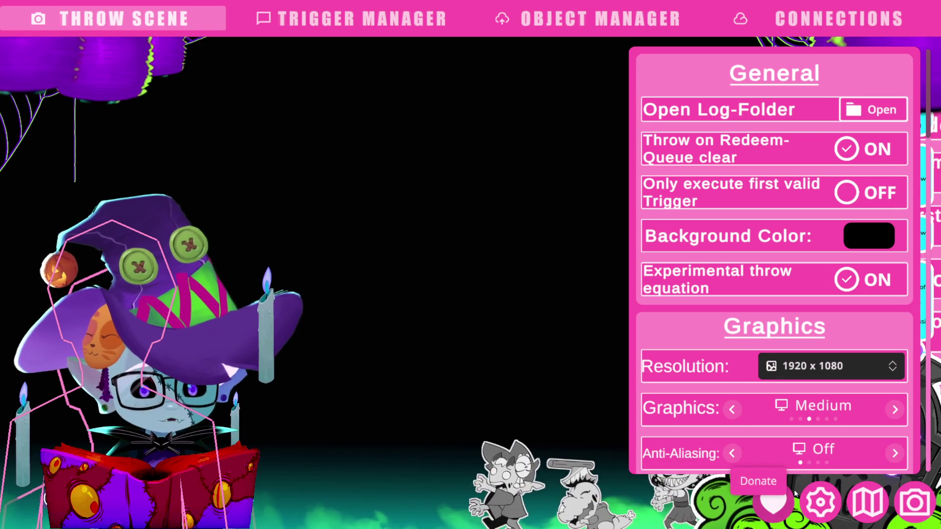
click(835, 498)
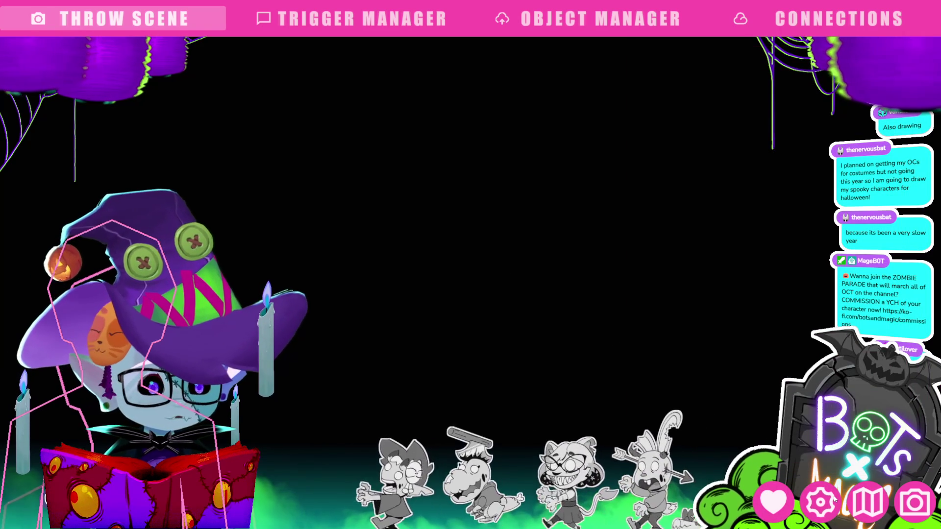
Step: Review the TRICK OR TREAT trigger's aim customization options in the Trigger Manager
click(350, 19)
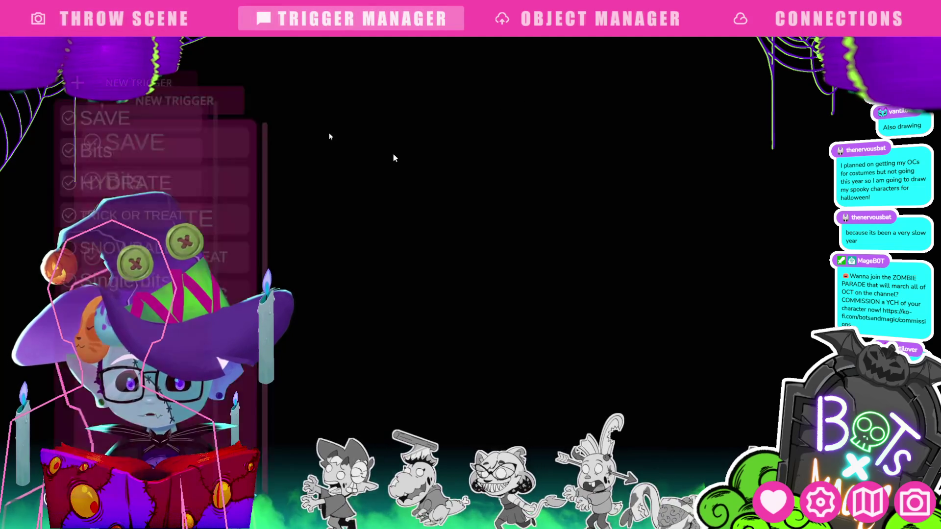
click(87, 210)
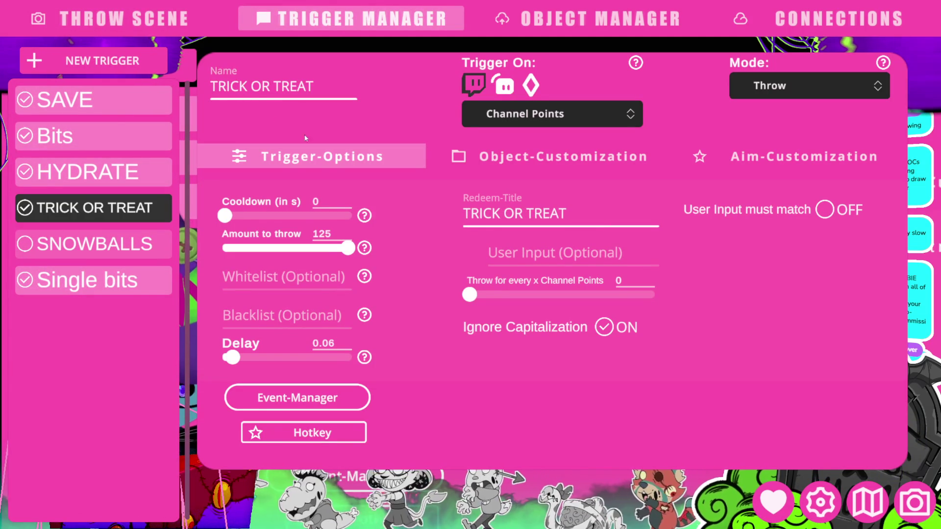
click(780, 155)
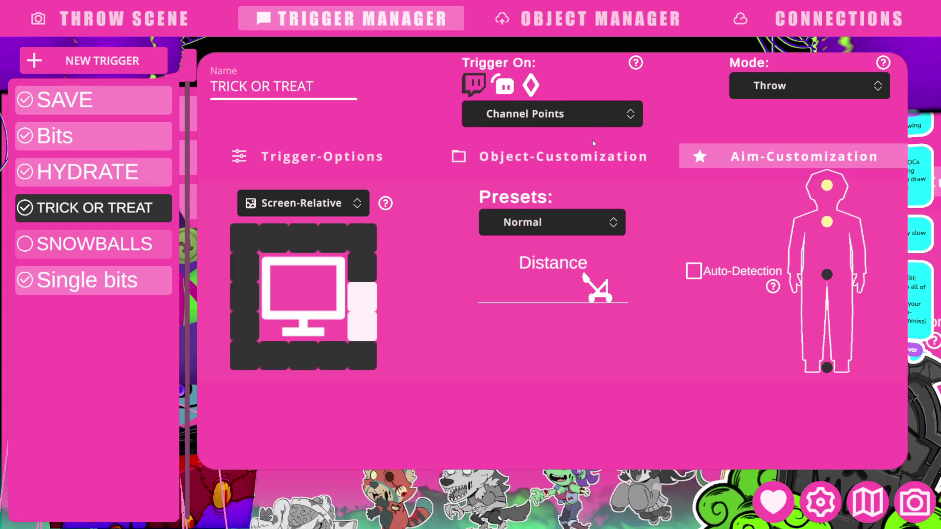
Step: Browse the Object Manager and throw scene, then bring up the Connections page
click(594, 25)
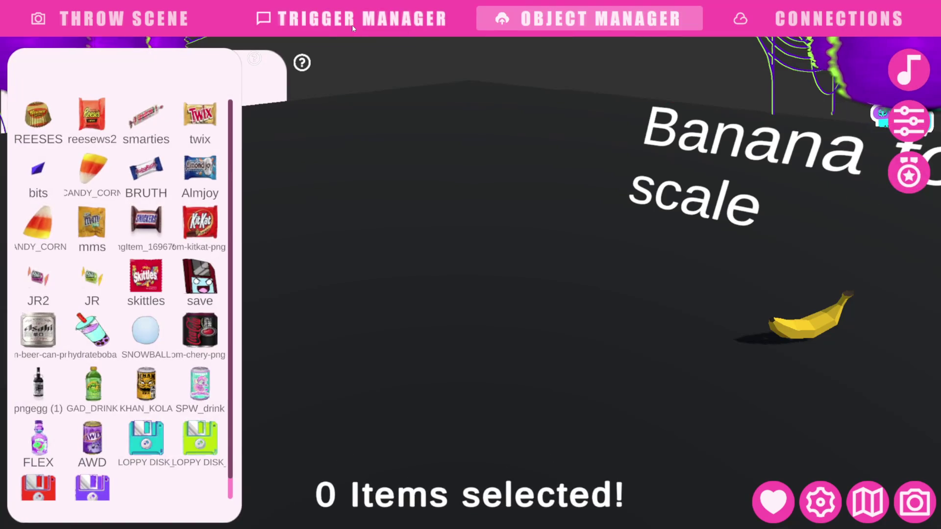
click(351, 18)
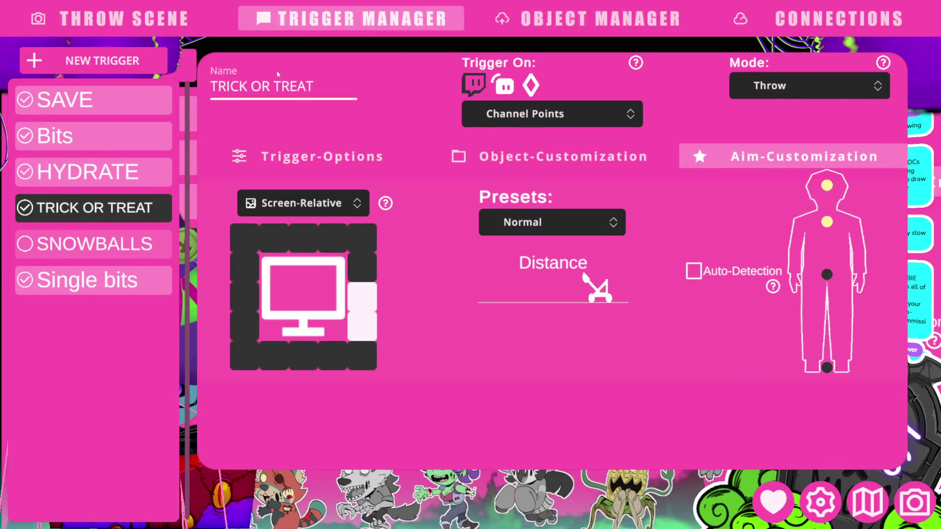
click(276, 88)
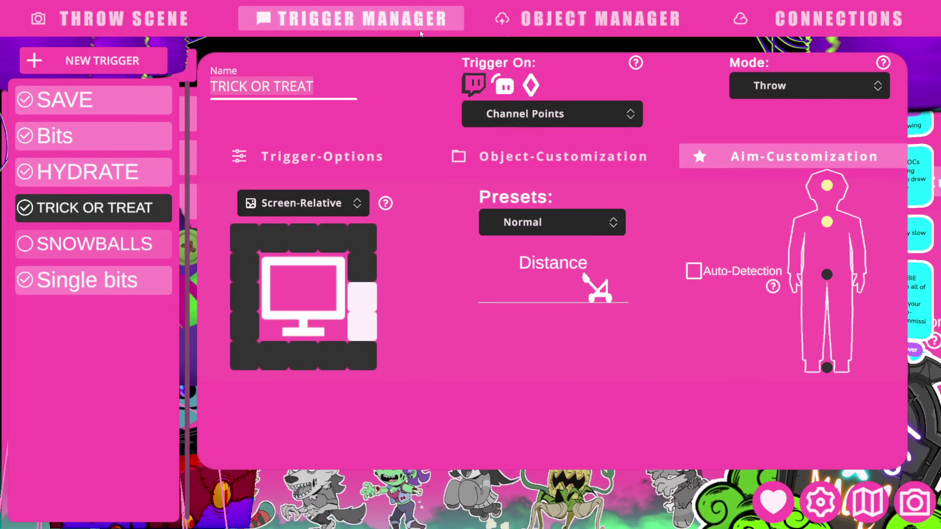
click(118, 18)
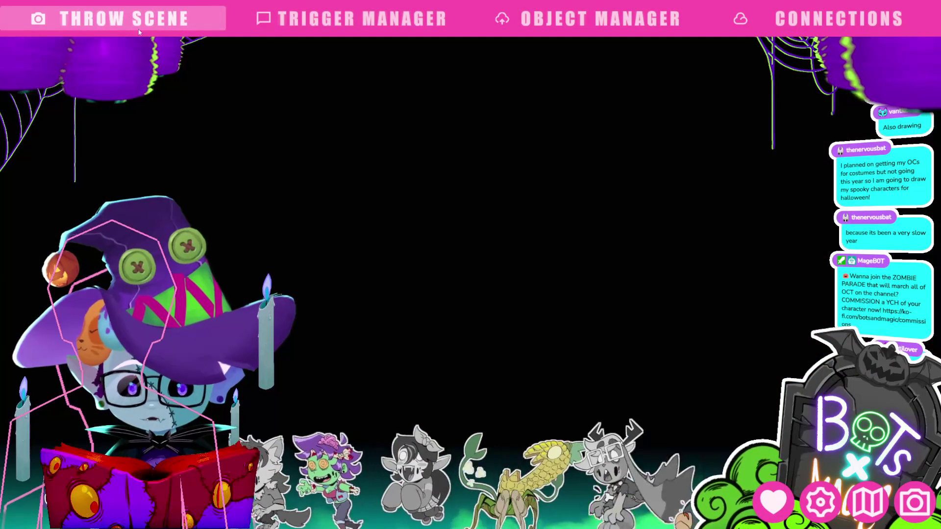
click(339, 9)
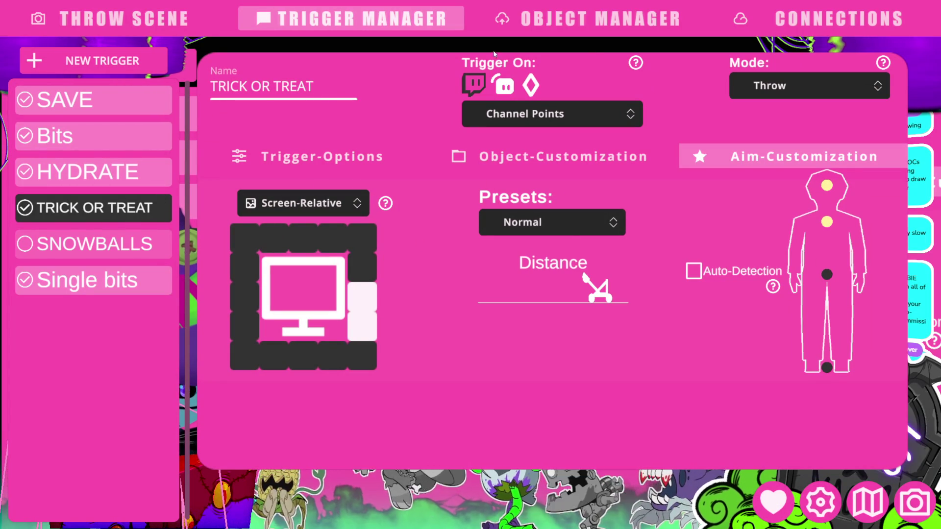
click(779, 18)
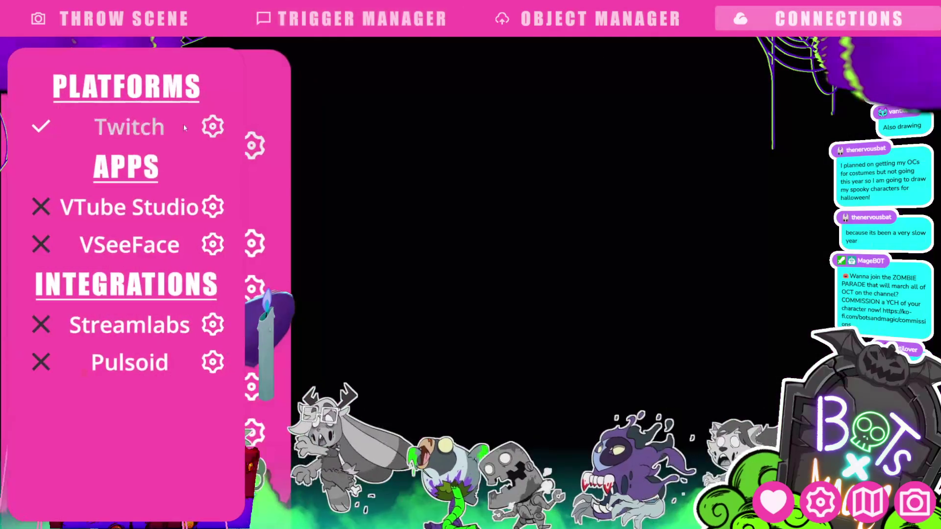
Step: Set TRICK OR TREAT's strength to 0.72 and its aim to Auto, then select HYDRATE
click(352, 19)
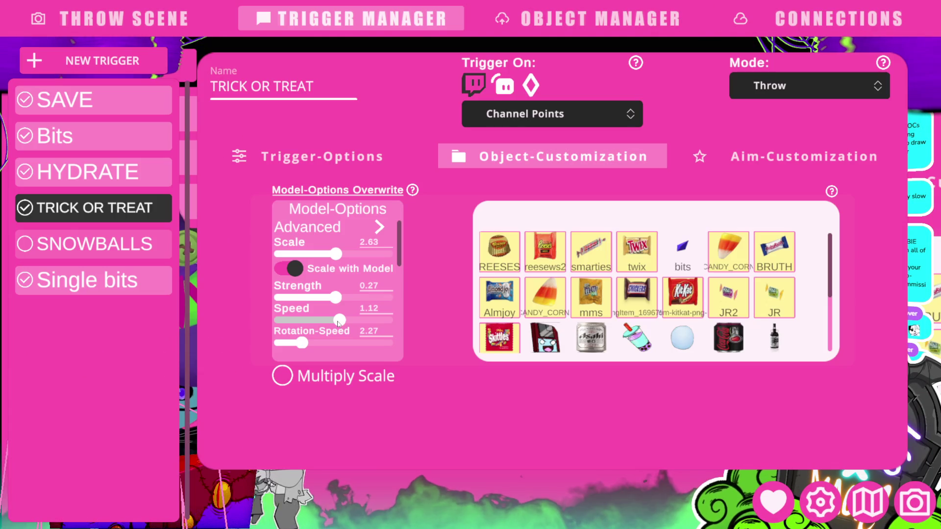
click(339, 303)
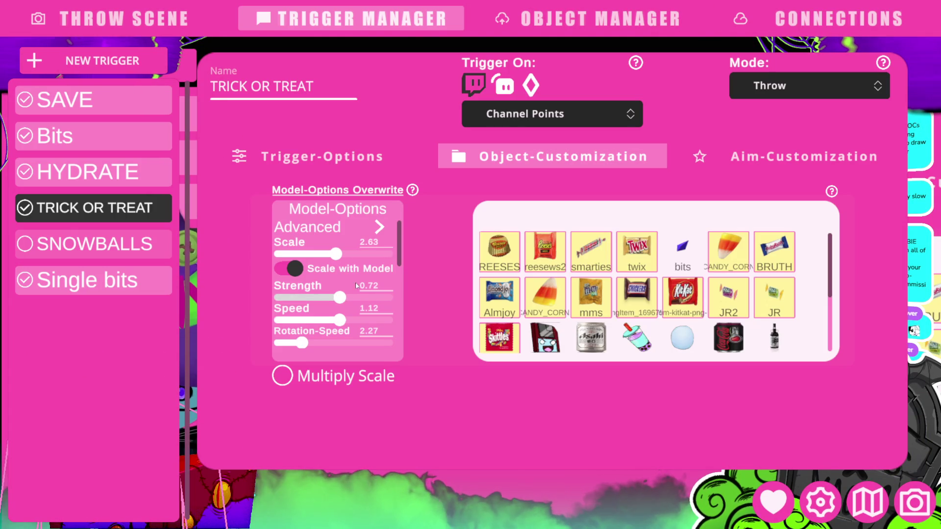
click(771, 156)
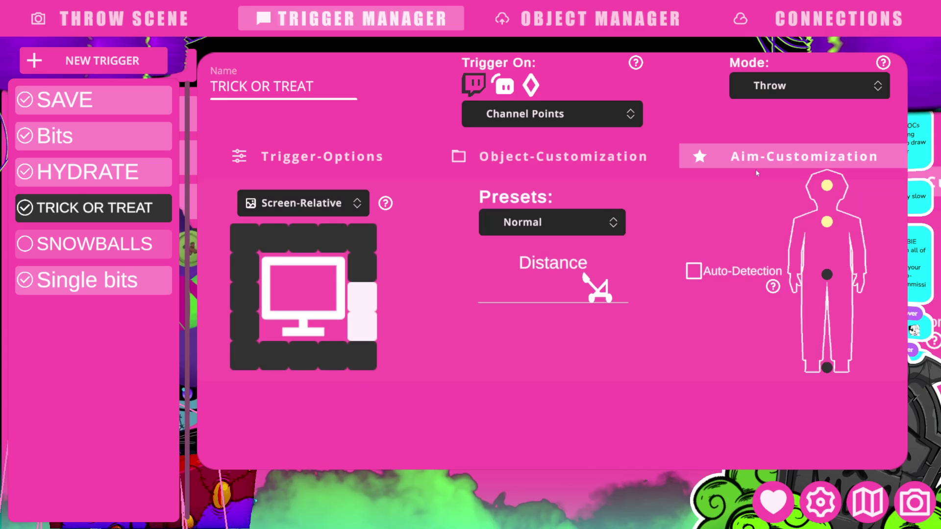
click(610, 222)
click(571, 182)
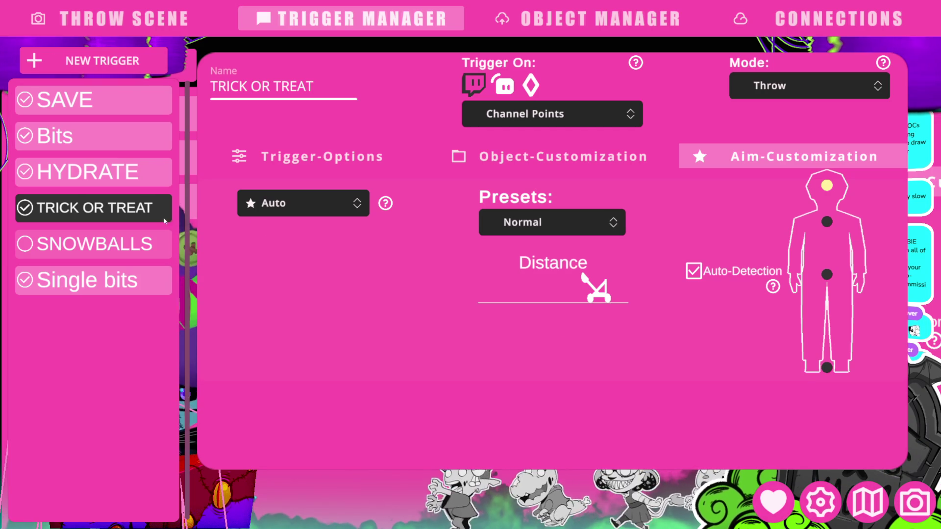
click(112, 178)
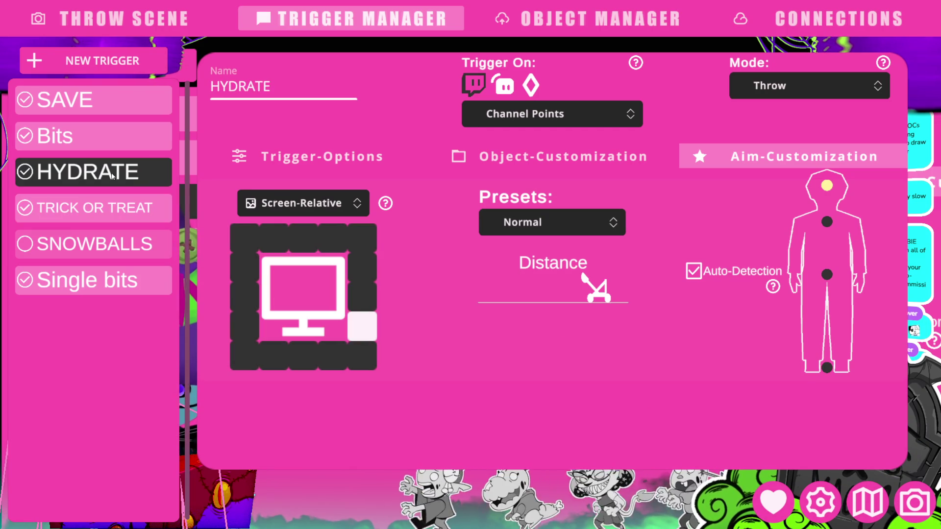
Step: Set HYDRATE's aim to automatic and keep the Normal aim preset for Bits and SAVE
click(360, 303)
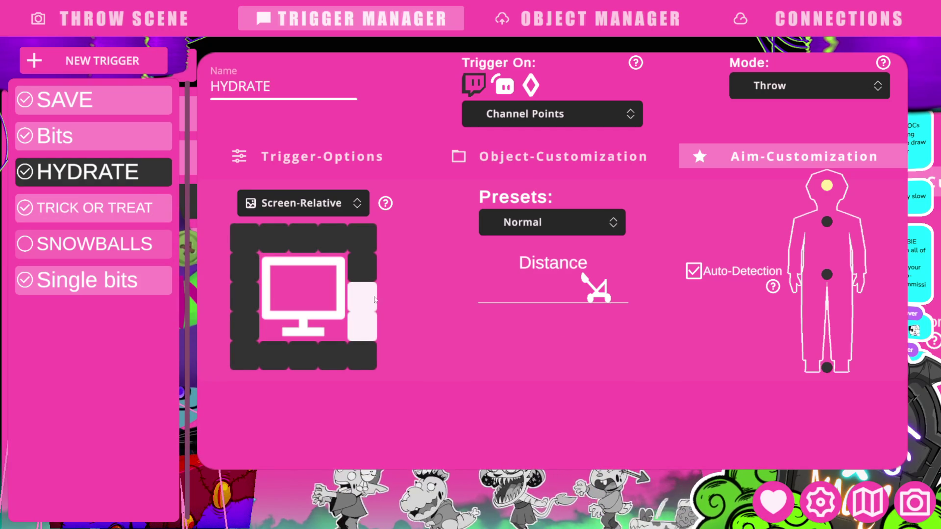
click(586, 229)
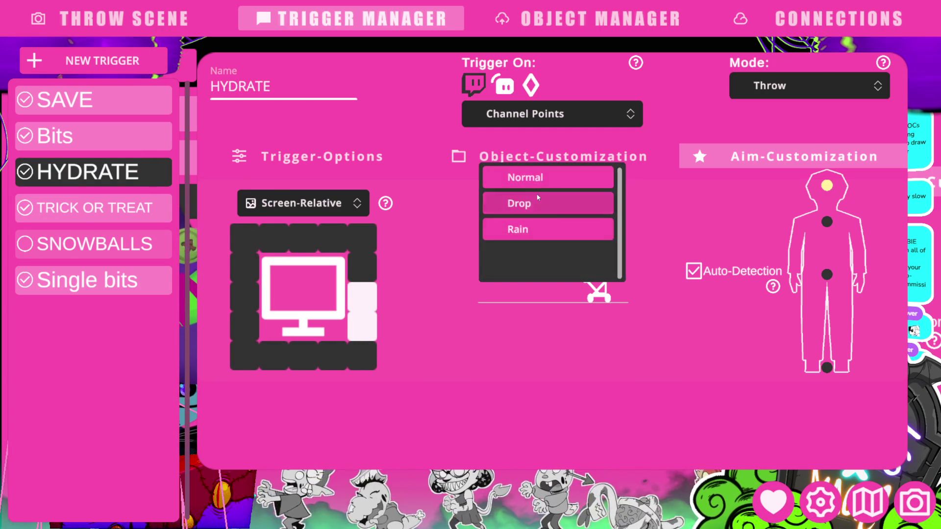
click(540, 182)
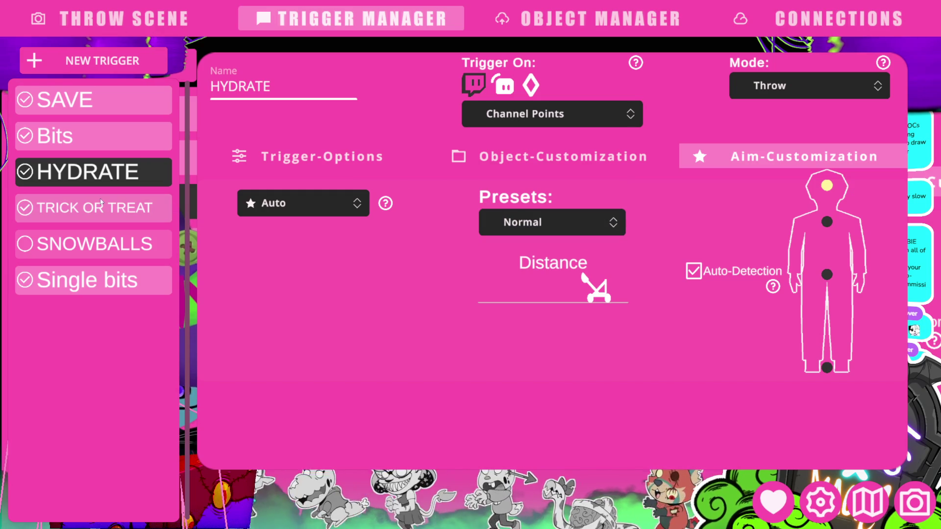
click(68, 140)
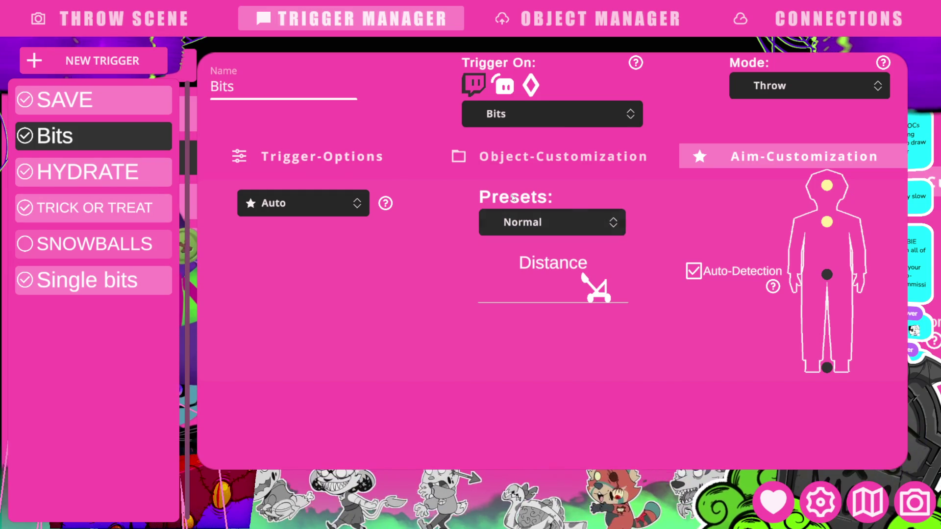
click(540, 221)
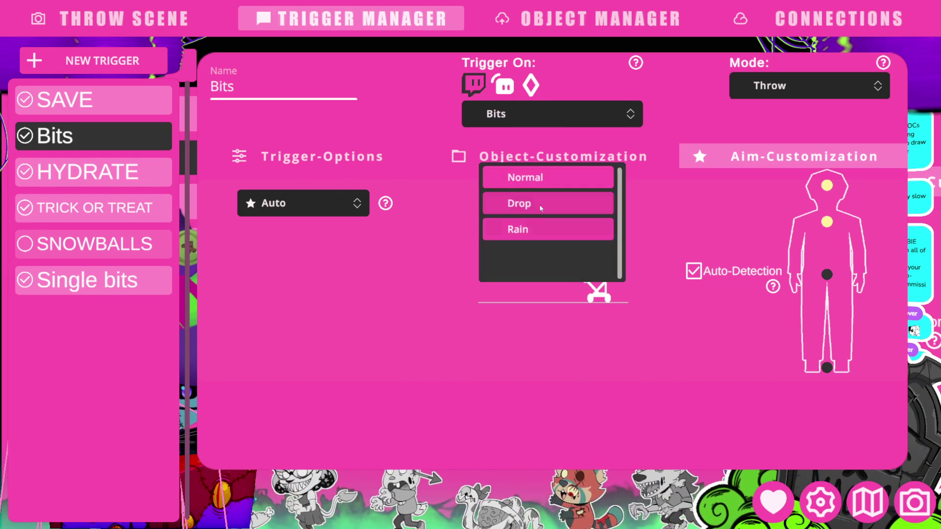
click(524, 177)
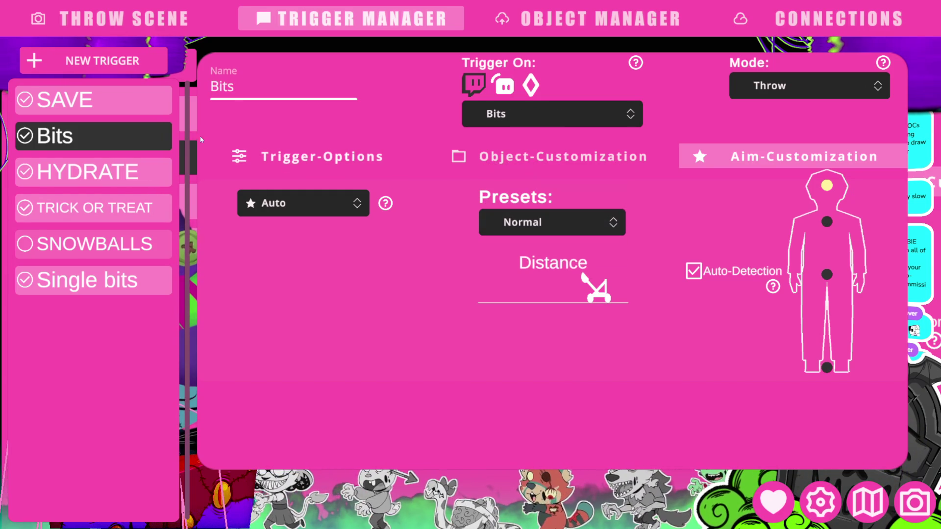
click(77, 100)
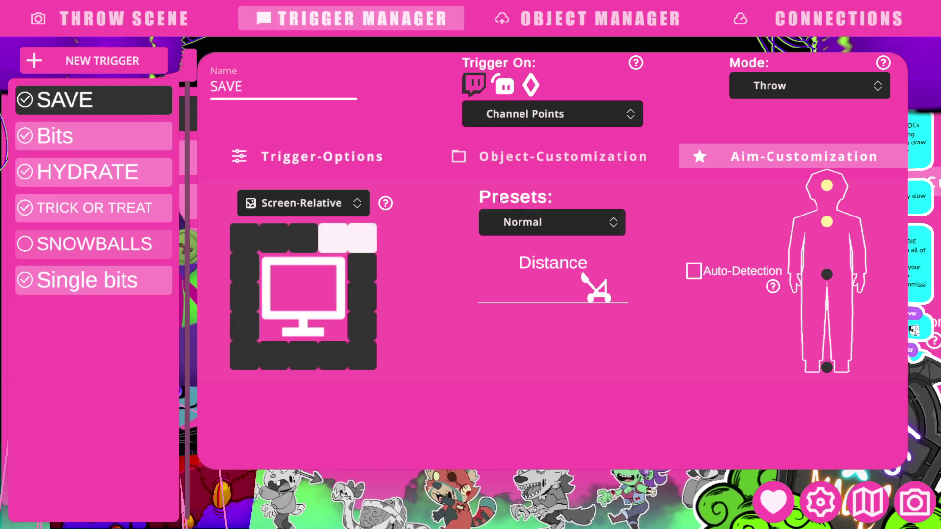
click(541, 222)
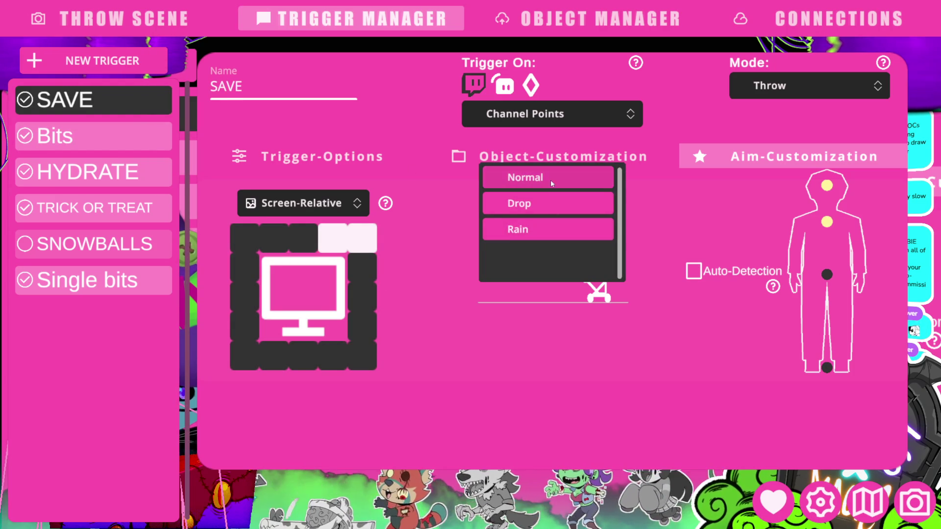
key(Return)
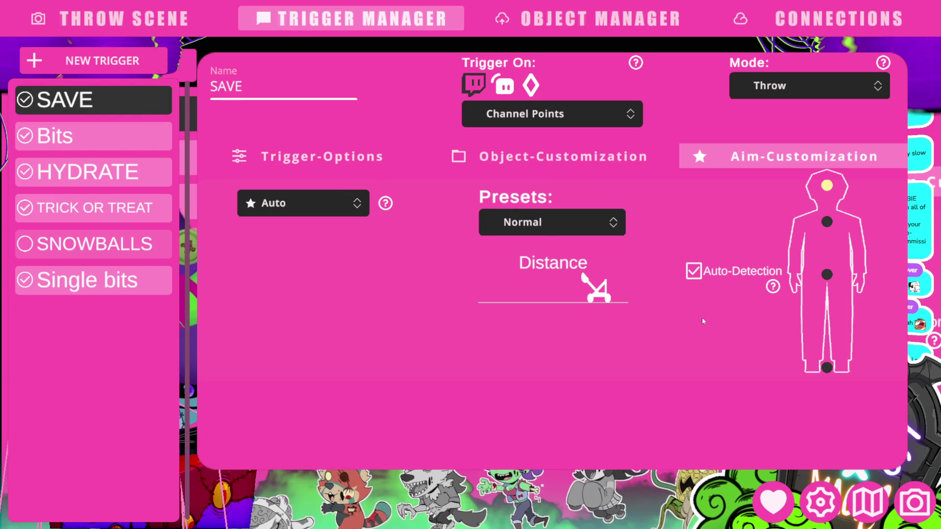
click(608, 226)
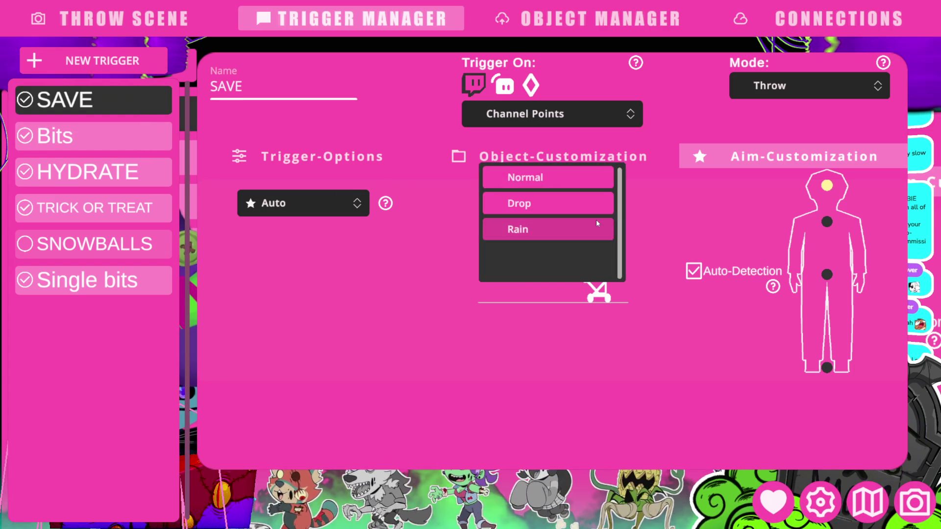
key(Up)
key(Up)
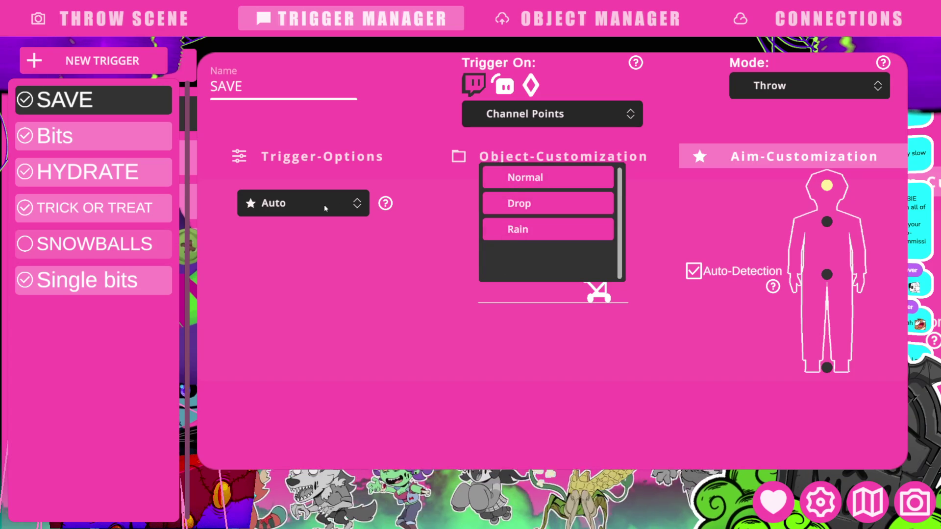
key(Return)
Step: Switch SAVE's aiming to screen-relative, throwing from the top-right and upper right-edge positions
click(337, 208)
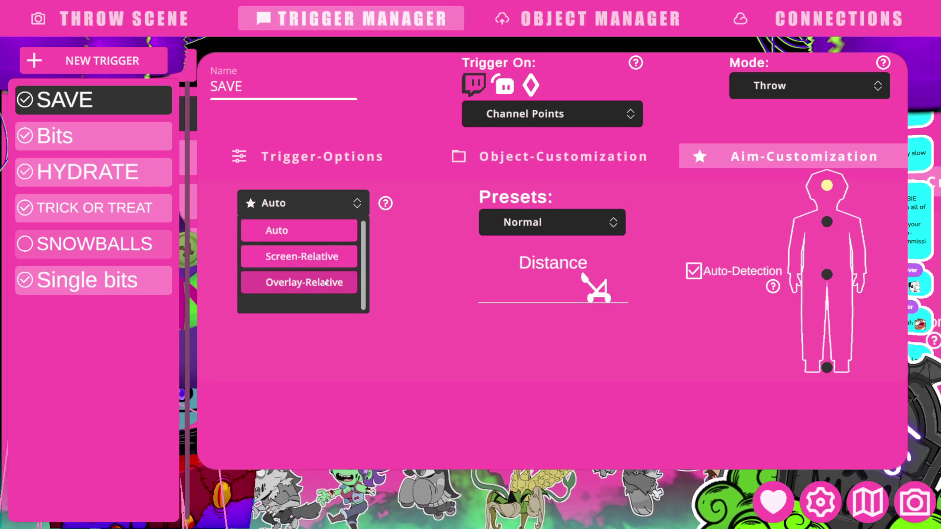
click(326, 261)
click(362, 267)
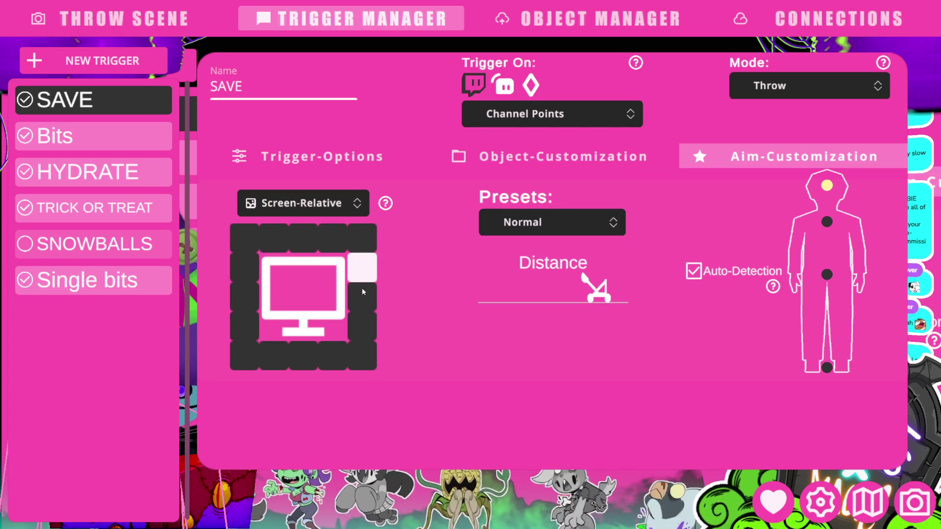
click(363, 297)
click(365, 240)
click(333, 239)
click(363, 268)
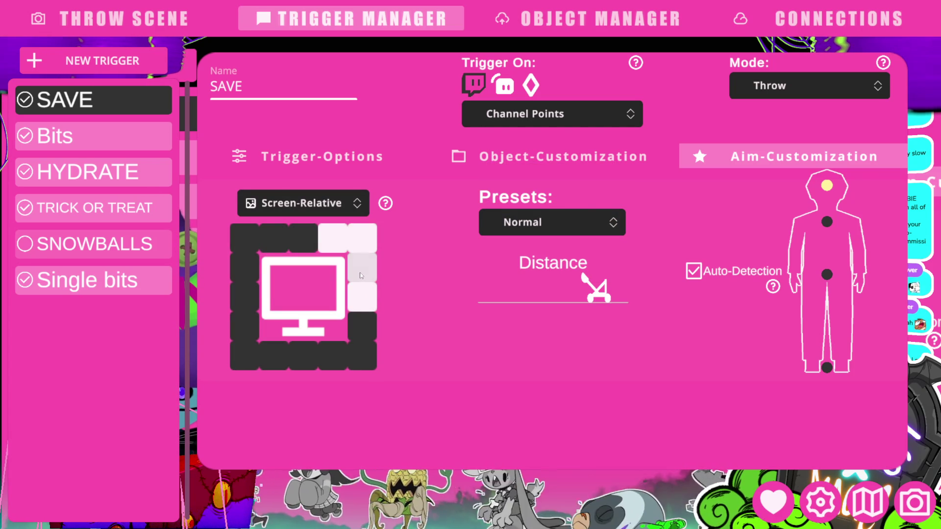
click(360, 295)
click(346, 250)
click(349, 254)
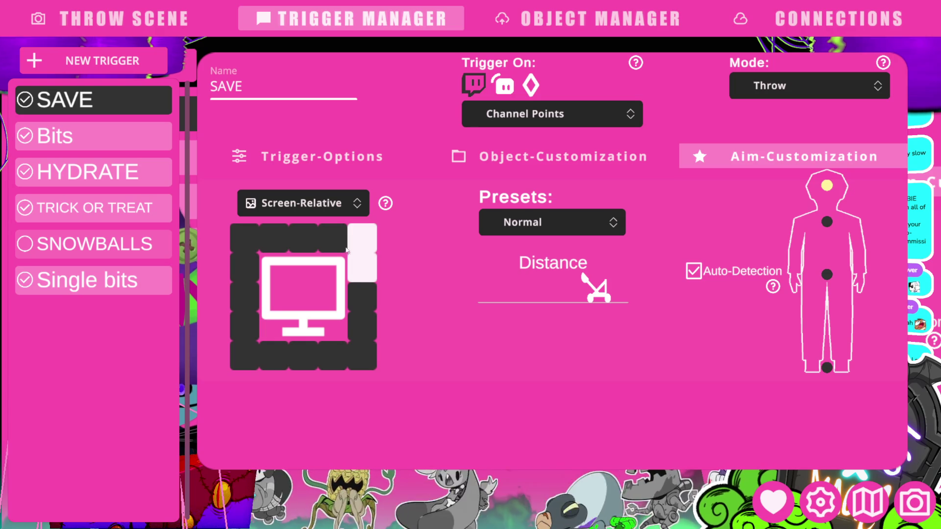
click(333, 240)
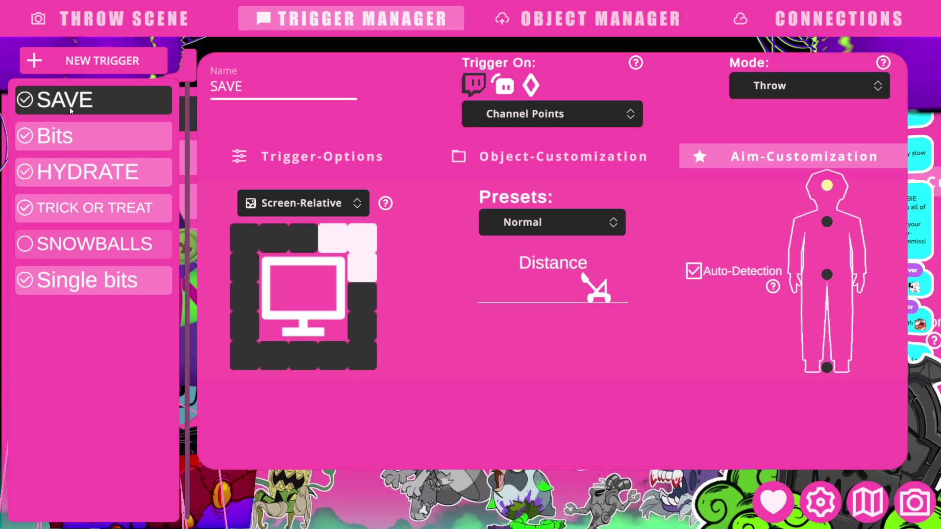
Step: Switch Bits aiming to screen-relative from the top and middle right-edge positions
click(55, 136)
click(312, 213)
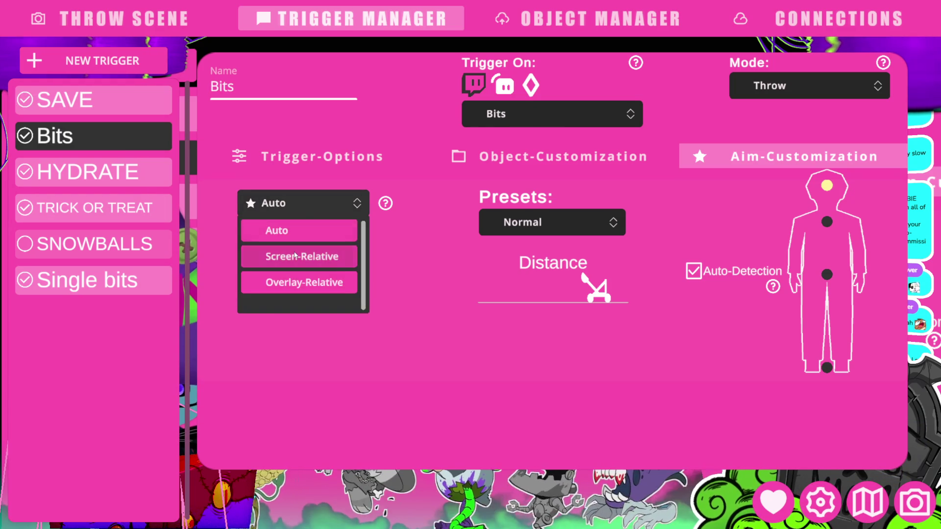
click(309, 256)
click(365, 294)
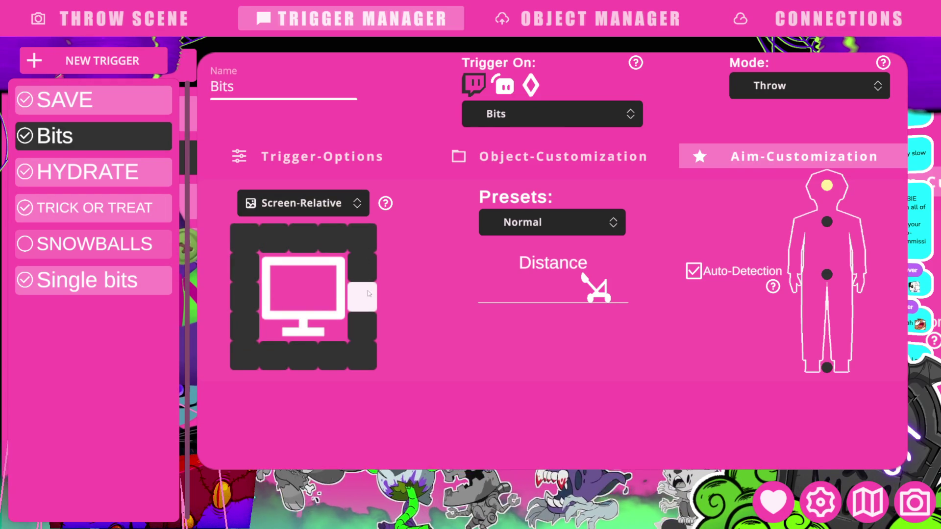
click(362, 267)
click(367, 319)
click(362, 327)
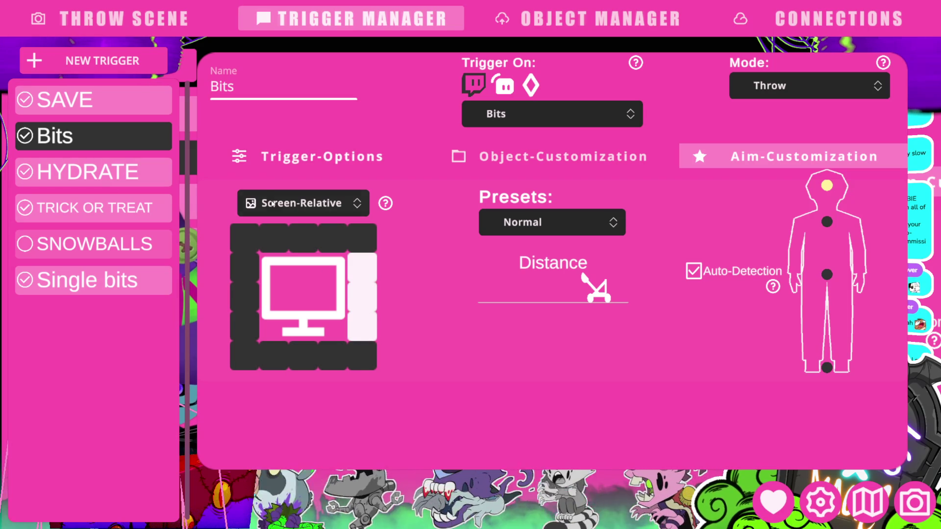
Step: Give HYDRATE a chest aim point and screen-relative aiming from two right-edge positions
click(109, 171)
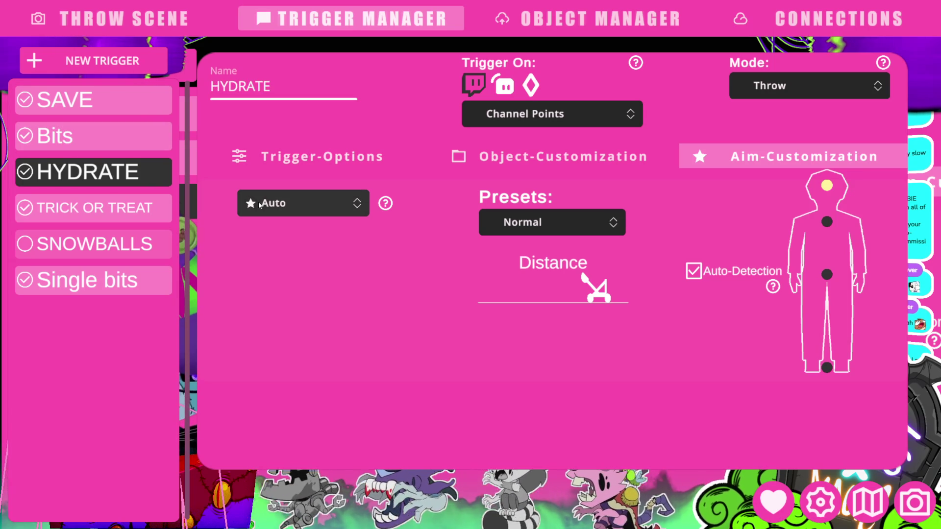
click(817, 220)
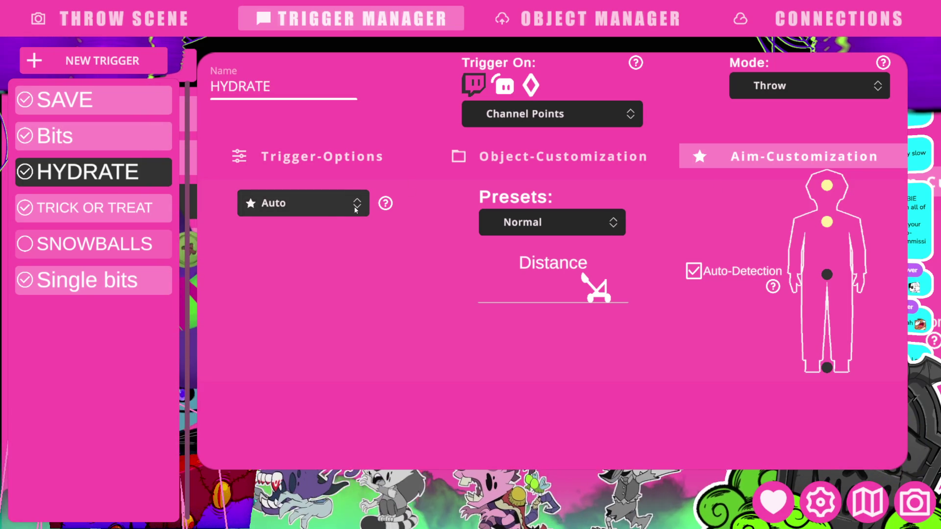
click(326, 208)
click(350, 257)
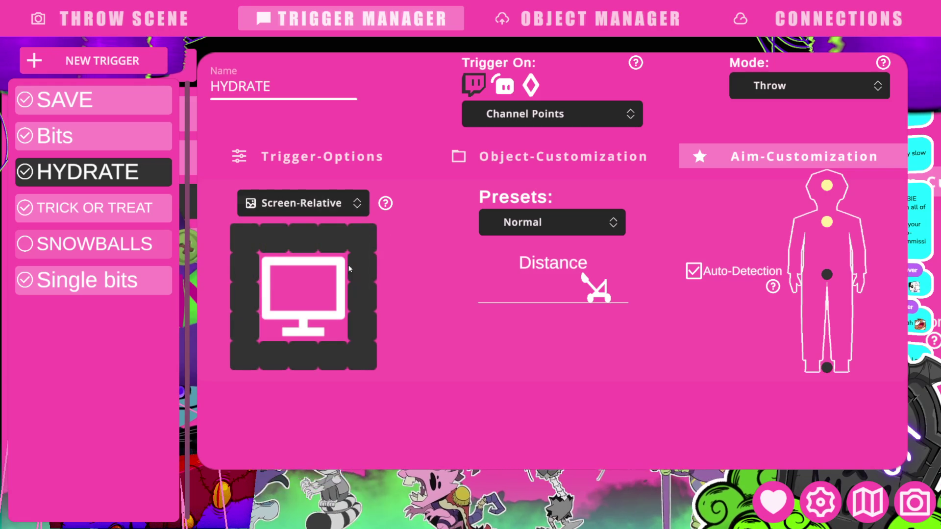
click(365, 306)
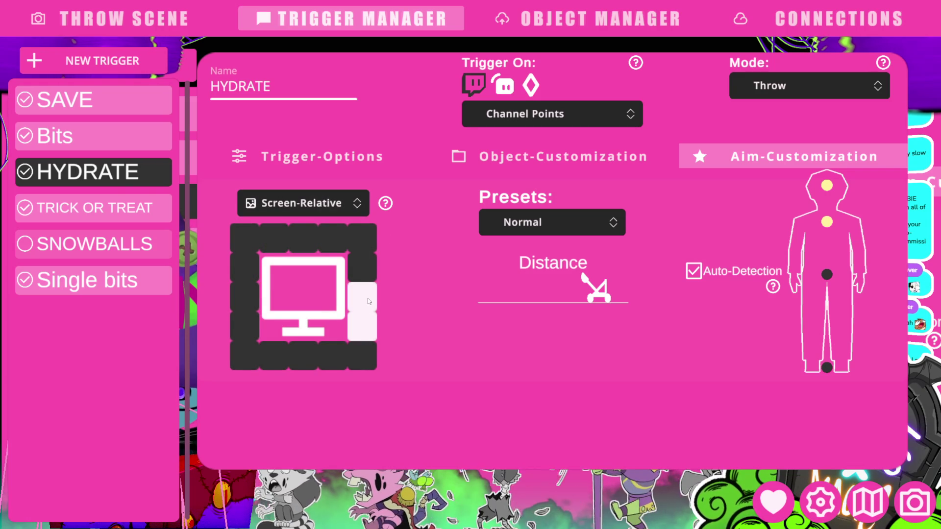
Step: Make TRICK OR TREAT throw screen-relative from the right edge, also aiming at the chest
click(130, 211)
click(314, 203)
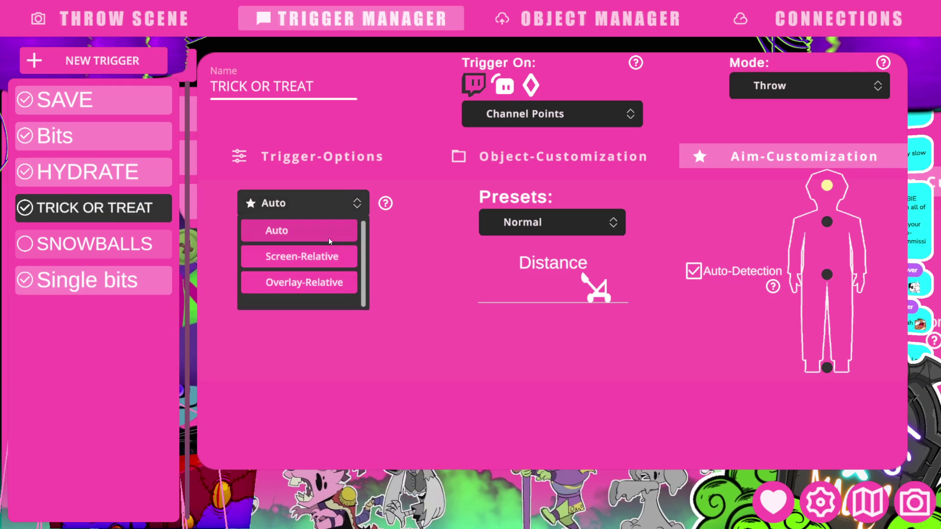
click(337, 257)
click(363, 308)
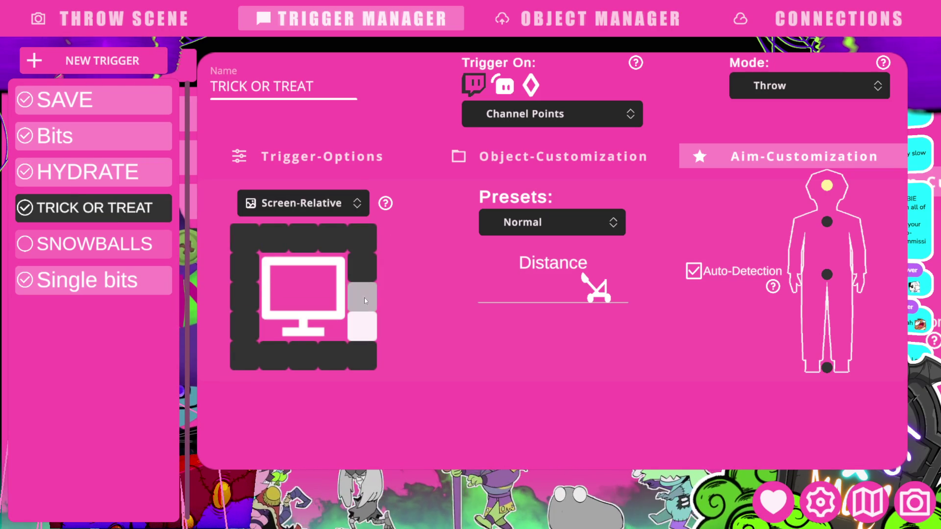
click(827, 223)
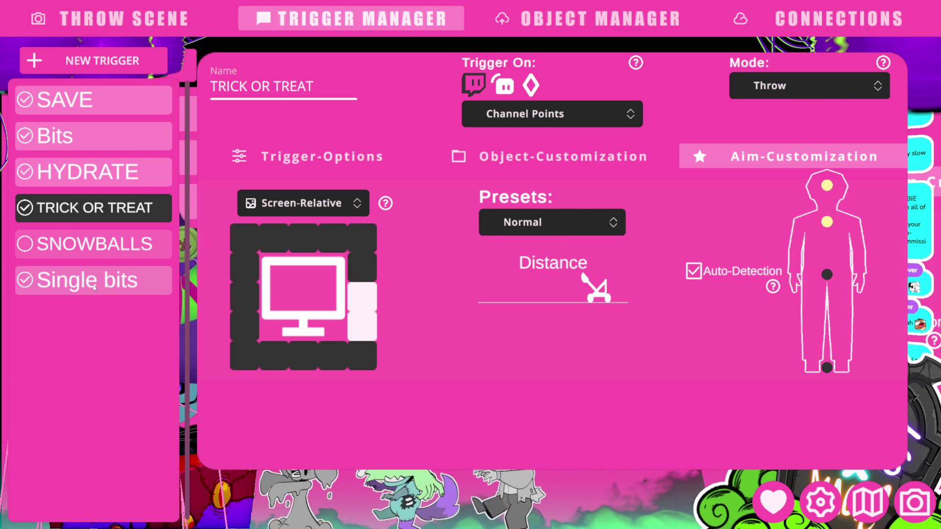
Step: Check the Single bits, HYDRATE, Bits, SAVE, TRICK OR TREAT and SNOWBALLS triggers, then close the manager
click(94, 288)
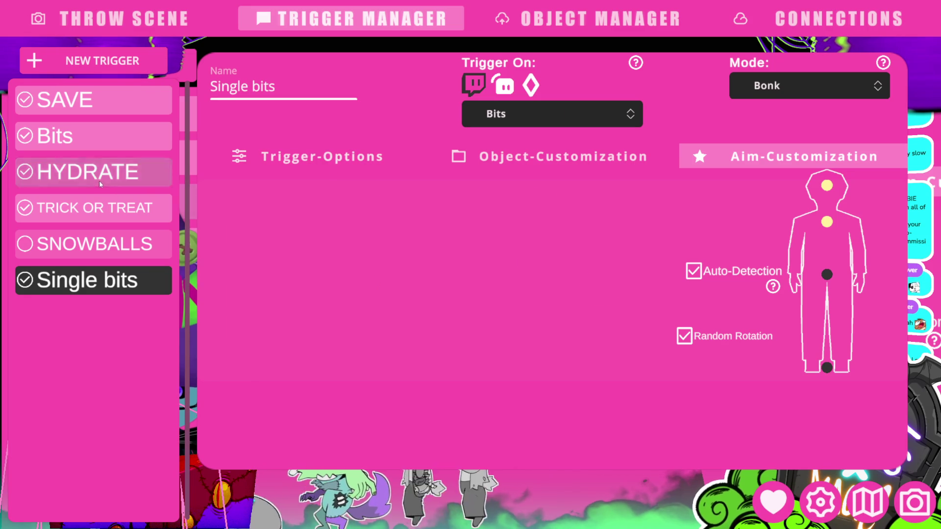
click(90, 169)
click(107, 133)
click(108, 108)
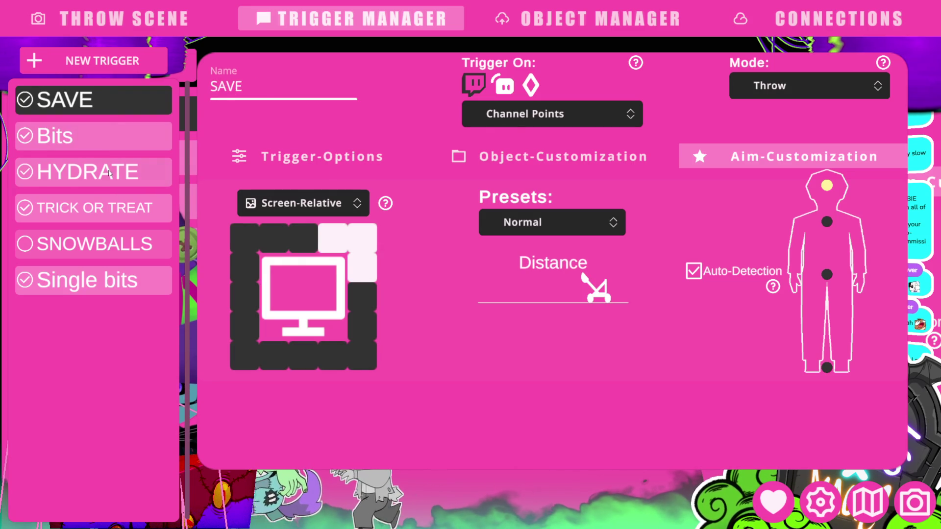
click(110, 184)
click(112, 208)
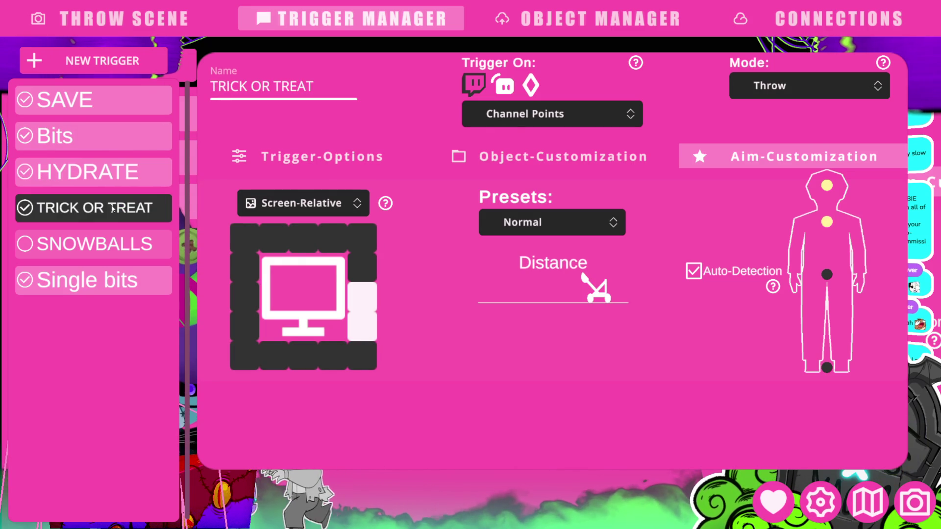
click(115, 241)
click(118, 176)
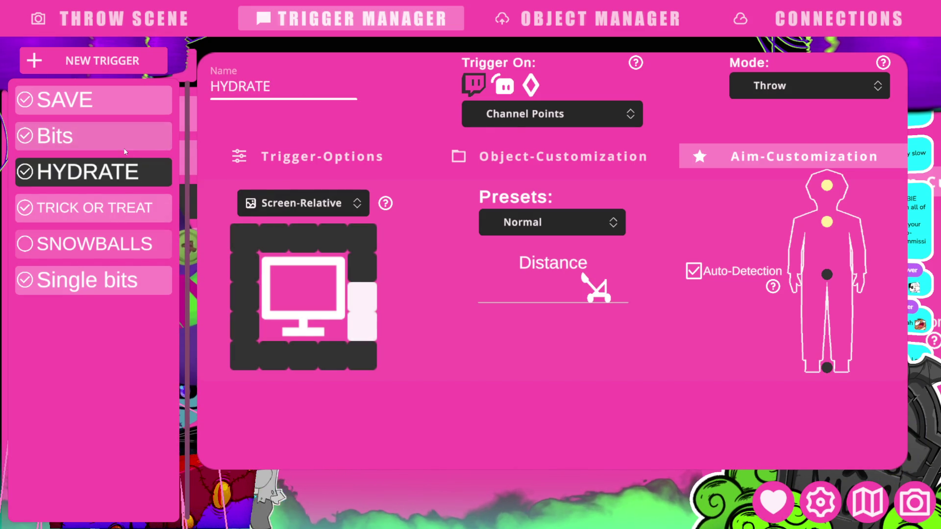
click(142, 125)
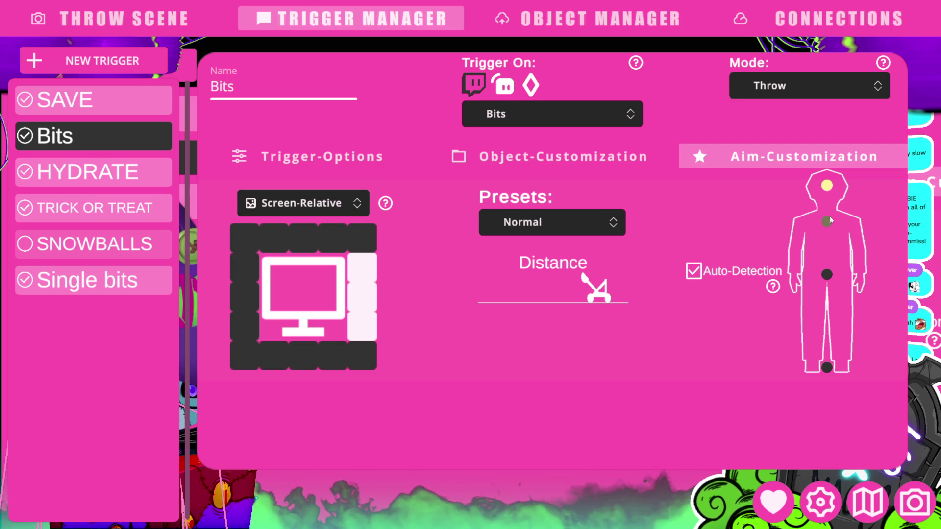
click(898, 495)
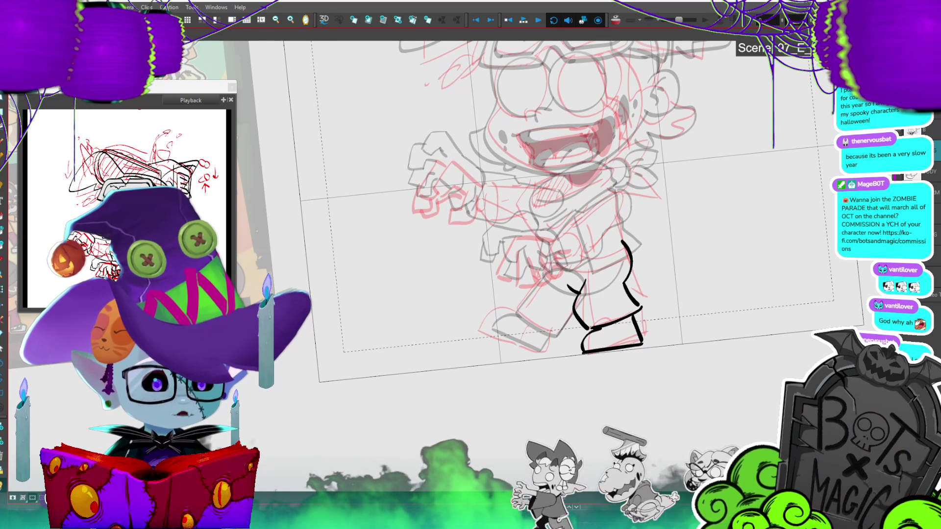
Step: Create an Auto-Matte behind the sleeves in custom purple #b865e7
scroll(564, 235, up, 3)
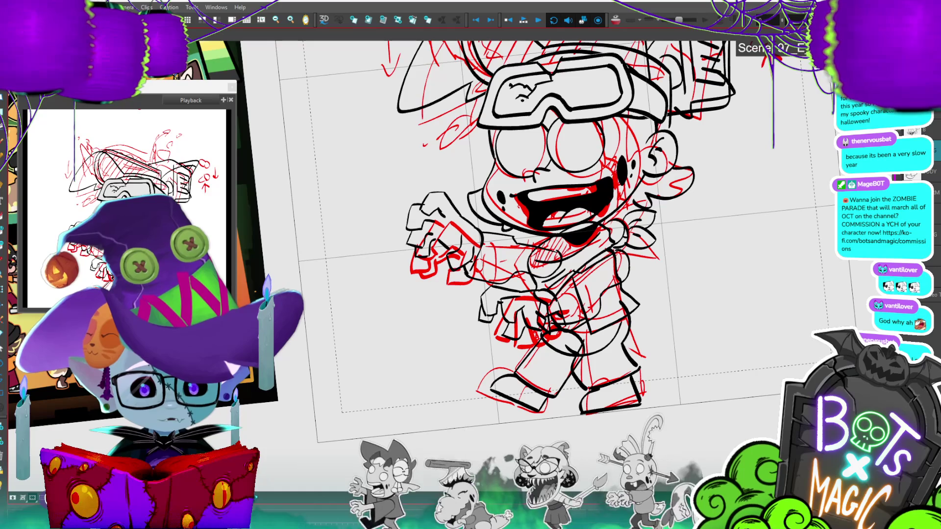
key(ctrl+shift+m)
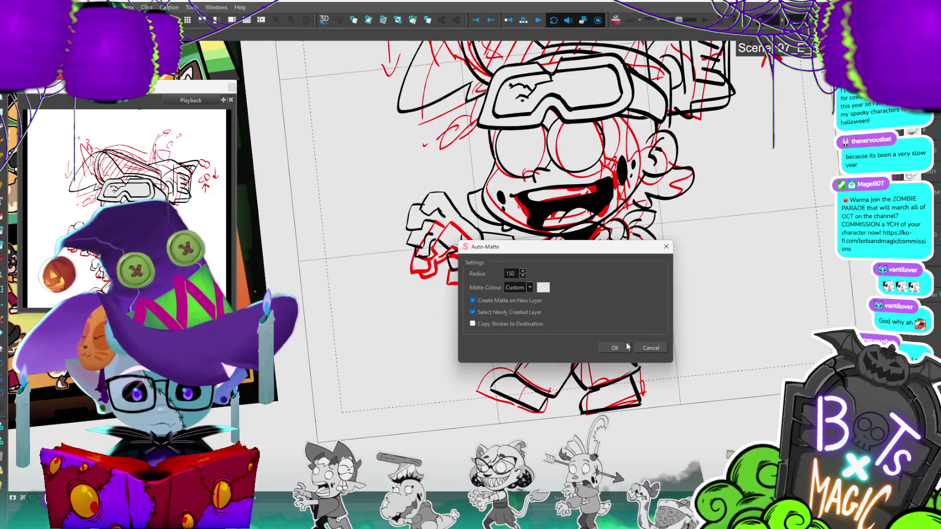
click(543, 288)
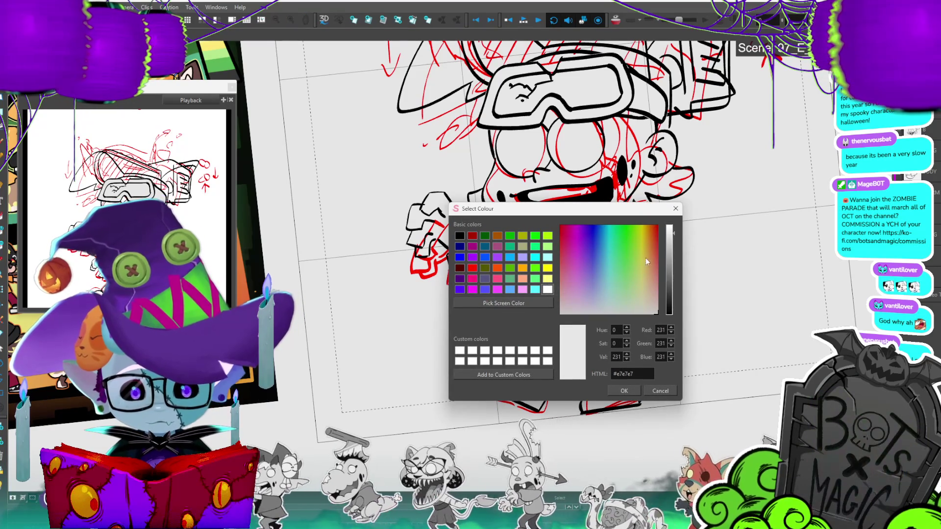
click(583, 265)
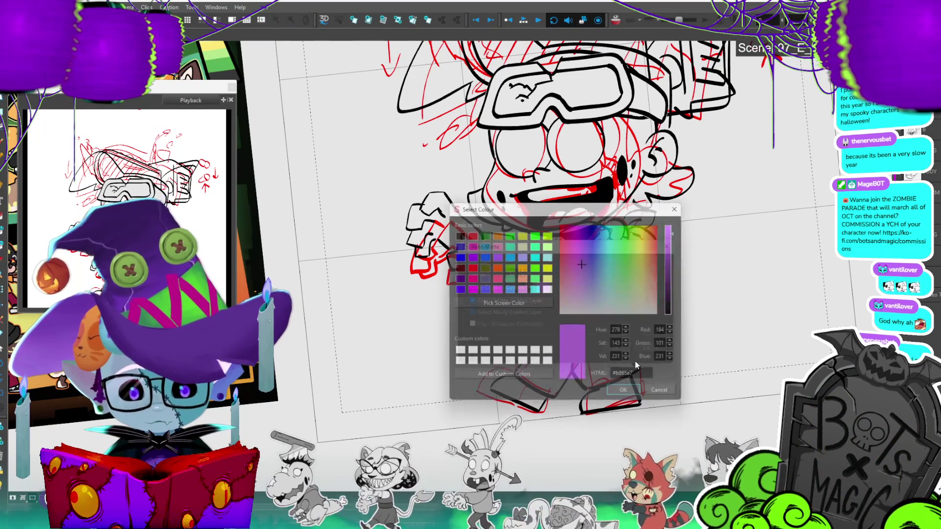
click(624, 391)
click(625, 342)
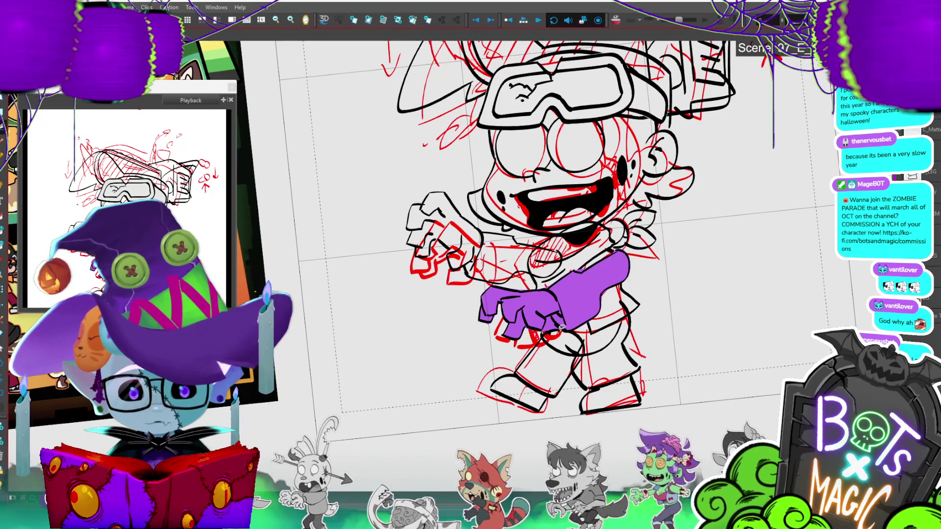
Step: Adjust the view and select the goggles strokes for matting
drag(549, 338, 558, 326)
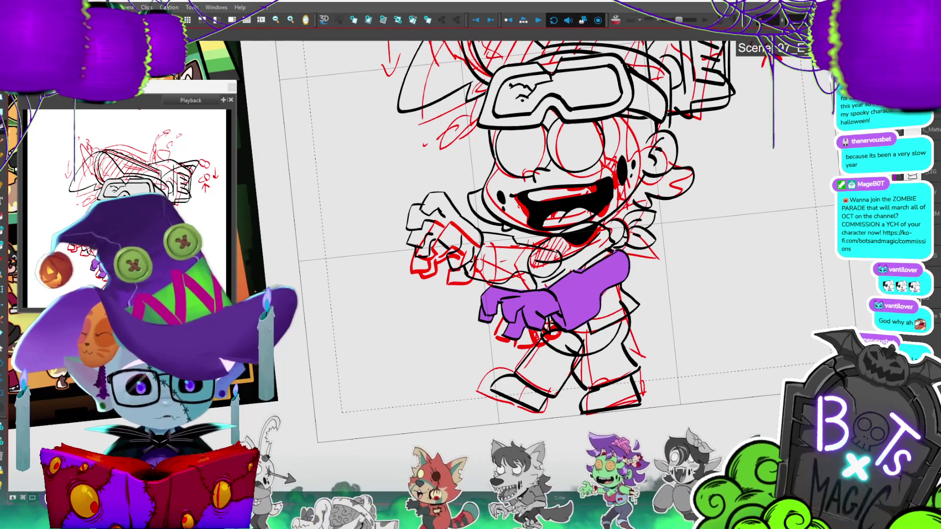
scroll(590, 143, up, 2)
click(591, 143)
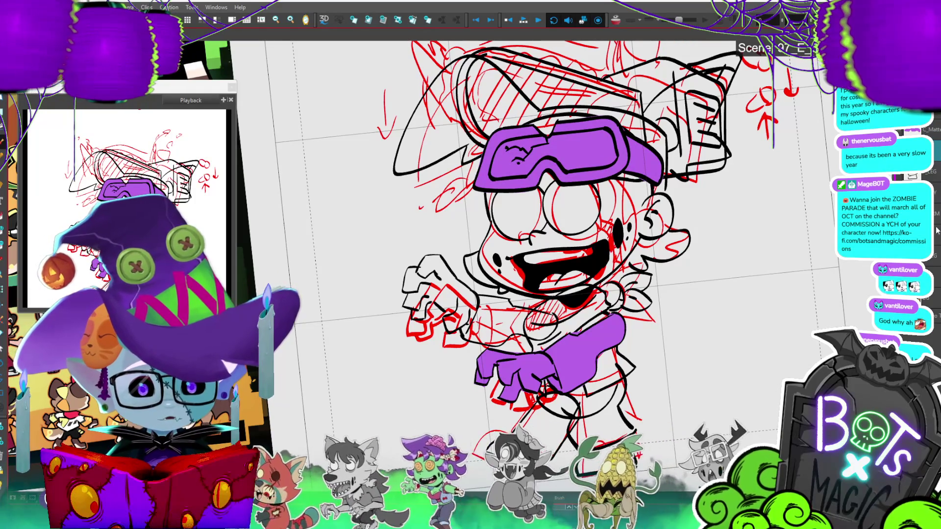
Step: Generate a purple Auto-Matte behind the whole character's silhouette
key(ctrl+shift+m)
key(Return)
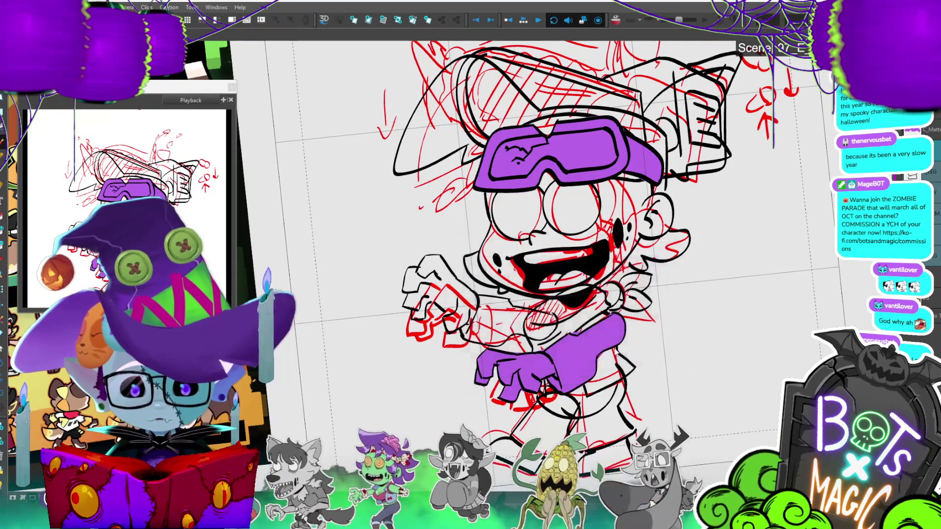
scroll(539, 245, down, 2)
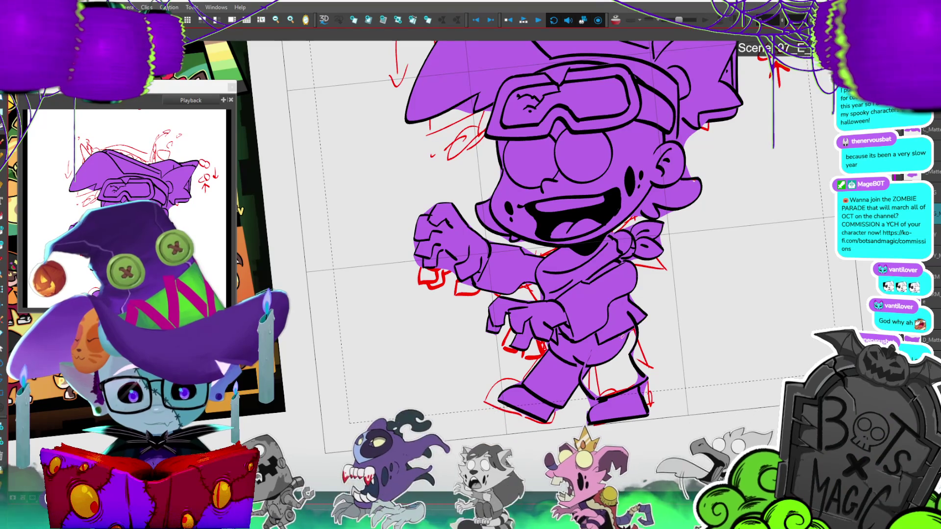
Step: Touch up the line work inside the leg and near the left hand
drag(587, 361, 627, 365)
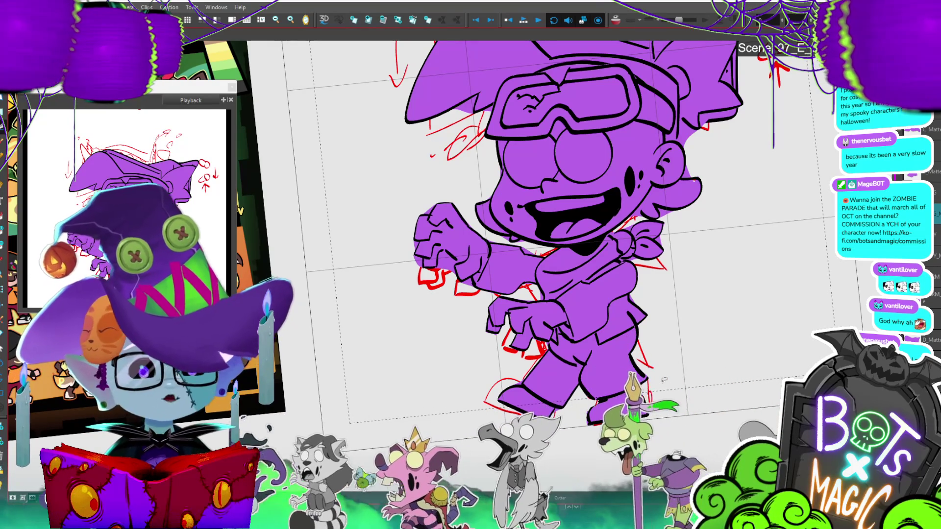
drag(664, 380, 747, 387)
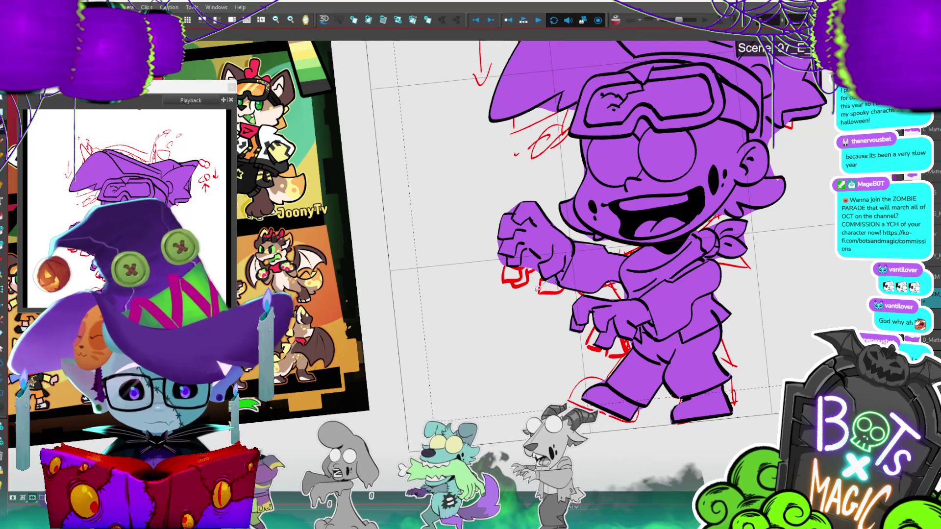
mouse_move(537, 253)
mouse_down()
mouse_move(515, 265)
mouse_move(507, 237)
mouse_up()
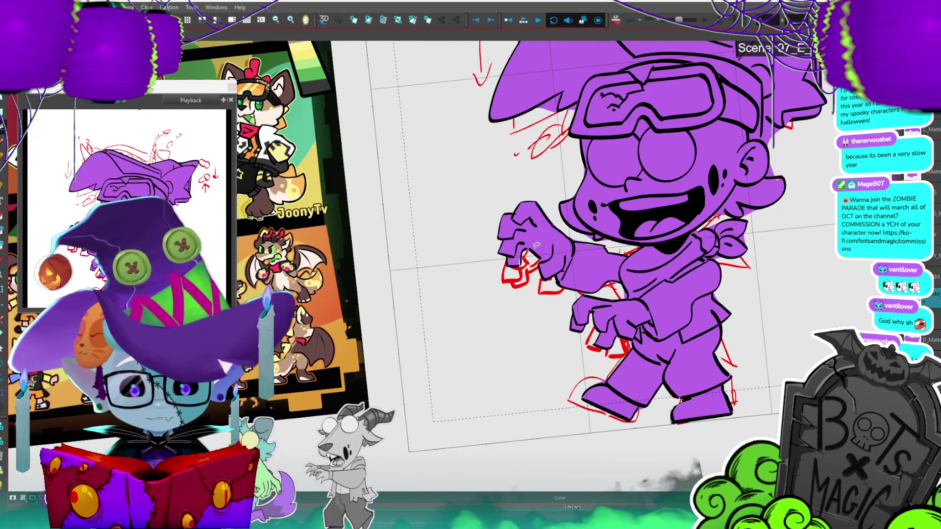
key(alt+d)
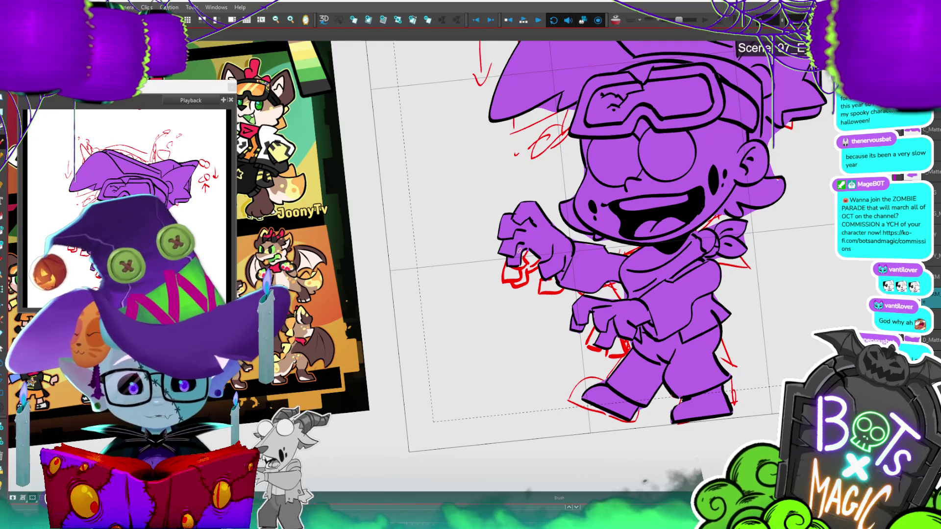
drag(518, 250, 470, 235)
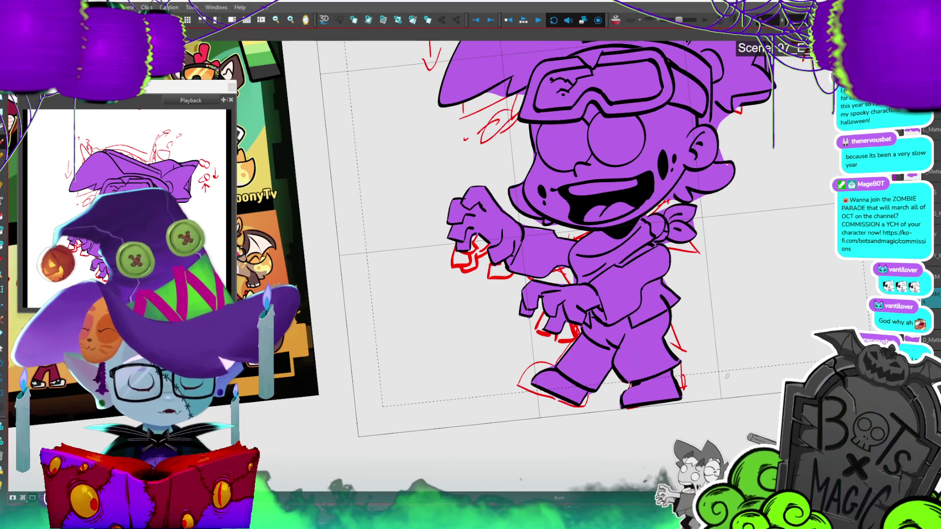
scroll(520, 245, up, 2)
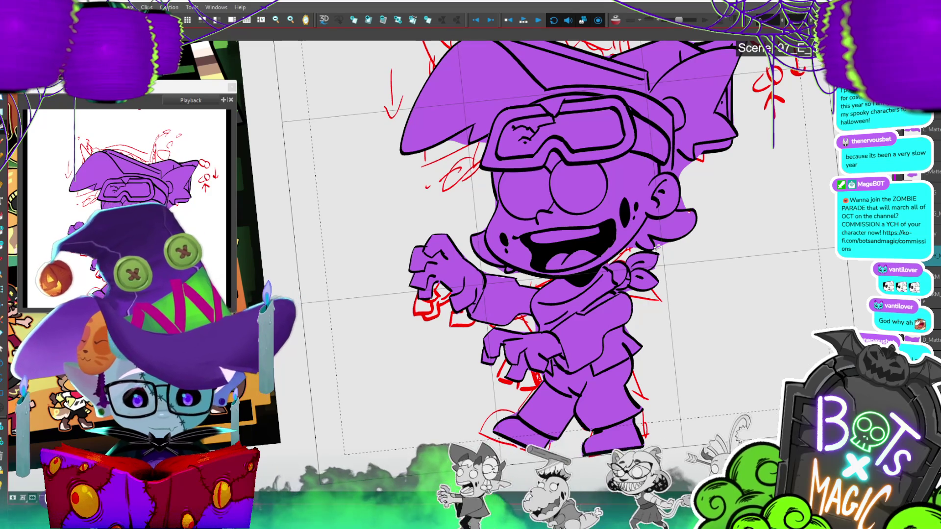
Step: Remove the stray black stroke near the mouth
key(2)
key(2)
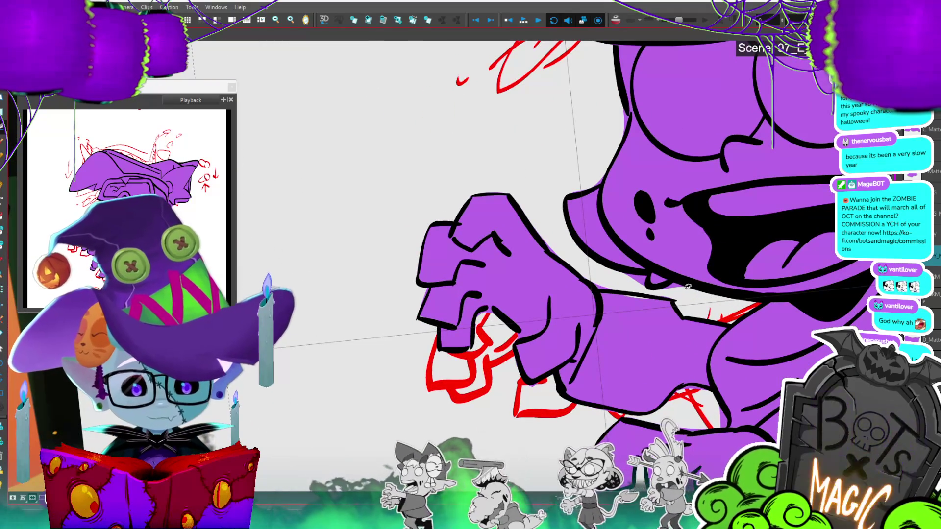
drag(634, 272, 636, 273)
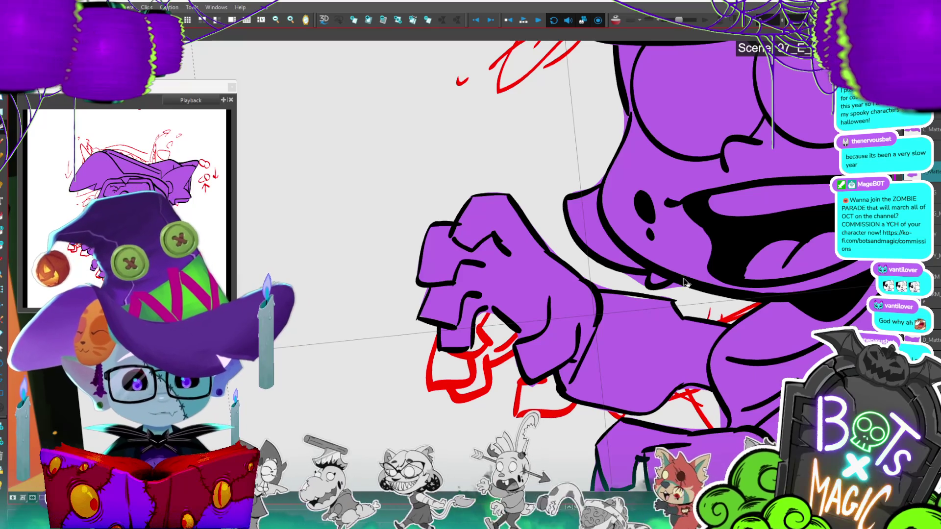
drag(636, 283, 685, 284)
key(Delete)
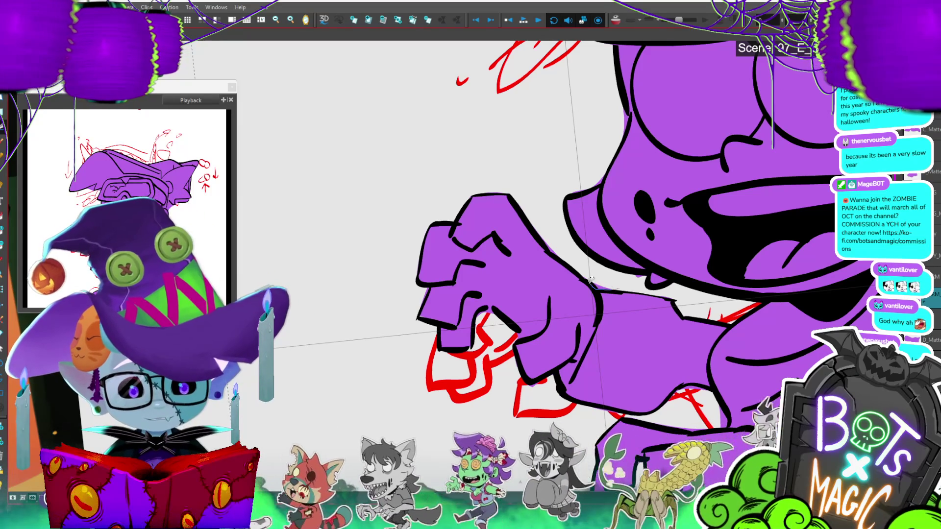
Step: Move the view over the hands and torso and fade other drawings with the light table
drag(590, 279, 522, 199)
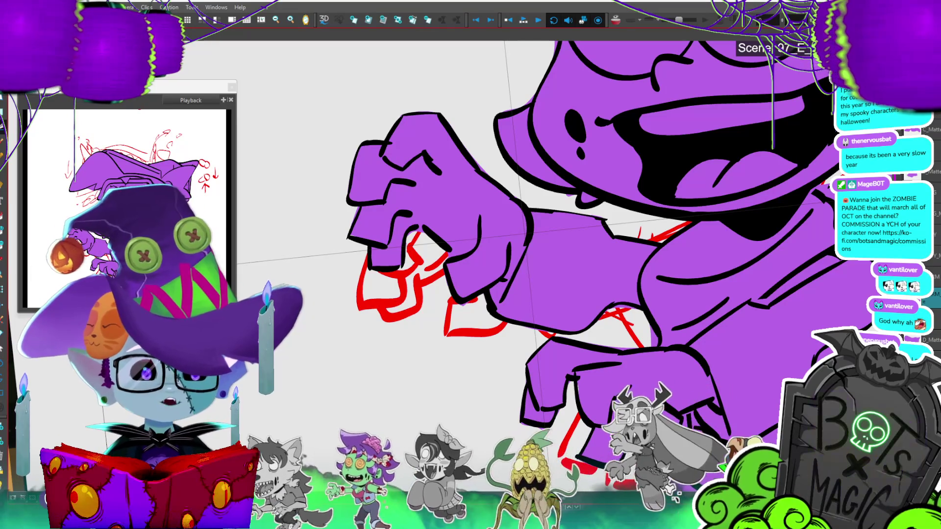
drag(588, 245, 537, 197)
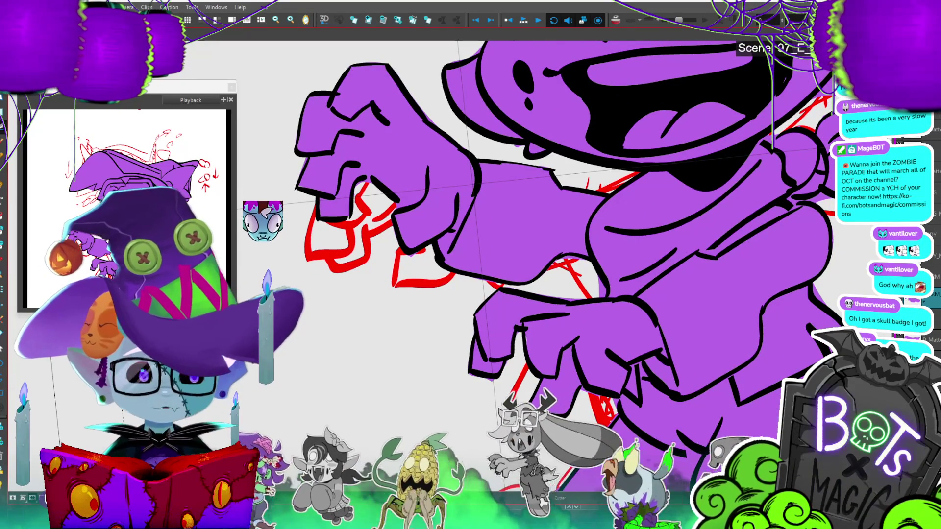
mouse_move(552, 220)
mouse_down()
mouse_move(518, 259)
mouse_move(546, 217)
mouse_up()
scroll(526, 241, down, 2)
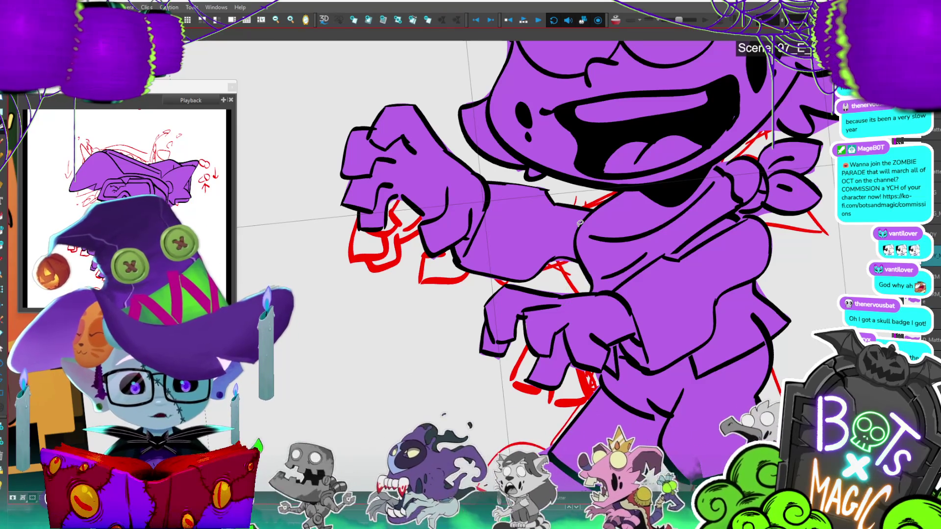
mouse_move(580, 223)
mouse_down()
mouse_move(556, 176)
mouse_move(568, 199)
mouse_move(562, 181)
mouse_up()
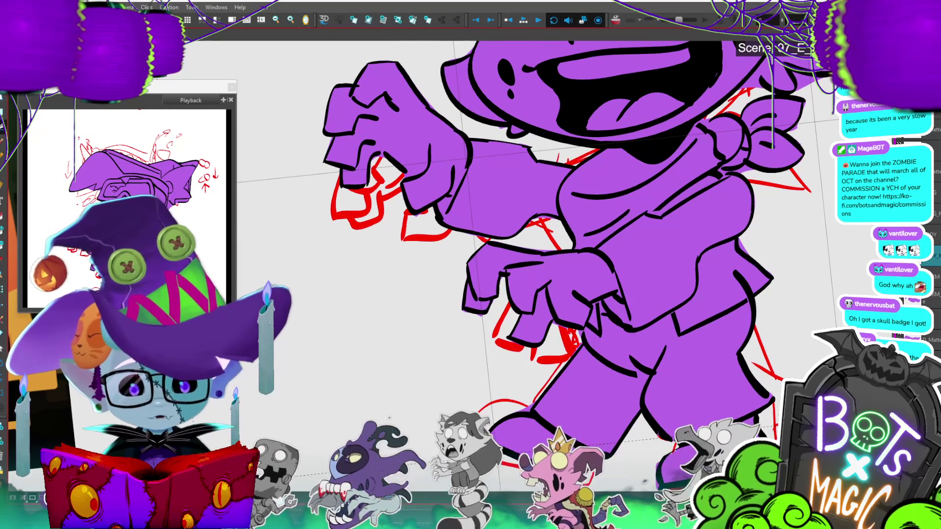
scroll(559, 294, down, 2)
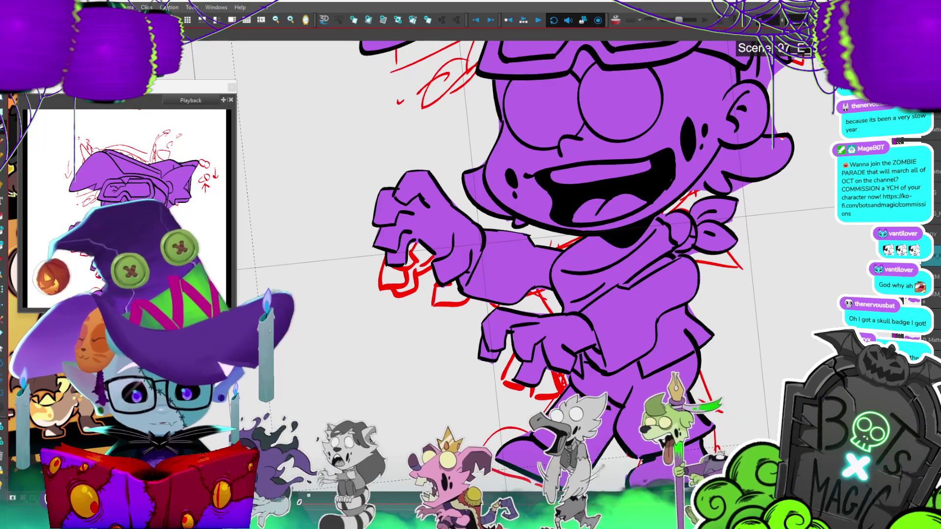
key(shift+l)
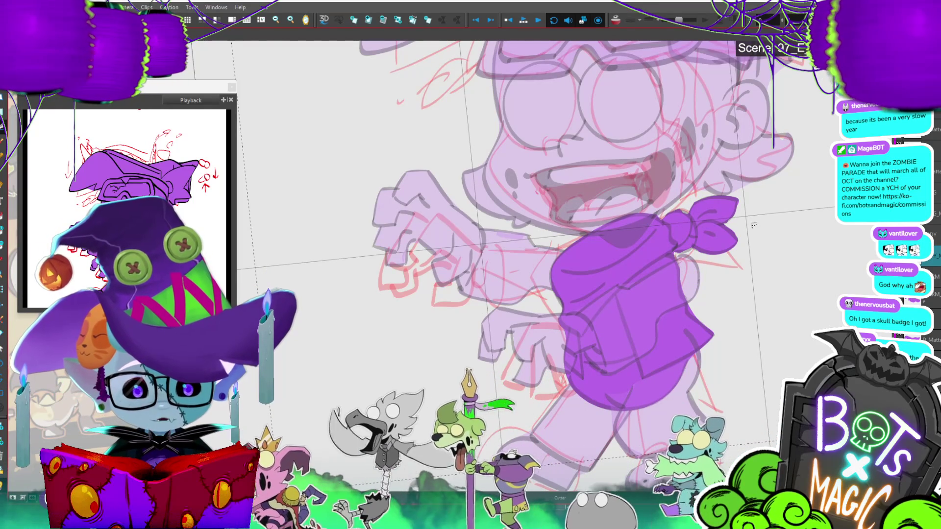
scroll(743, 225, down, 5)
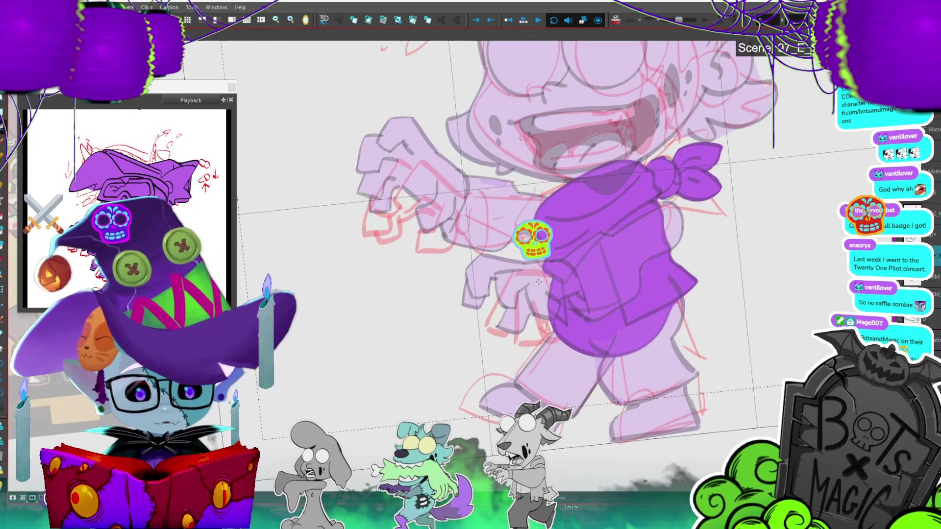
Step: Brush-paint along the top edge of the purple left-arm fill
click(931, 288)
key(2)
key(2)
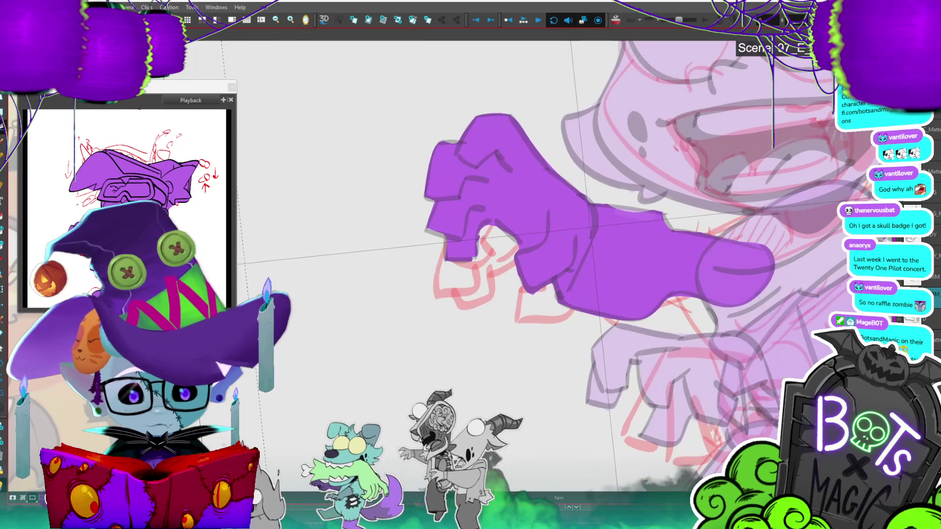
key(alt+b)
drag(648, 217, 654, 209)
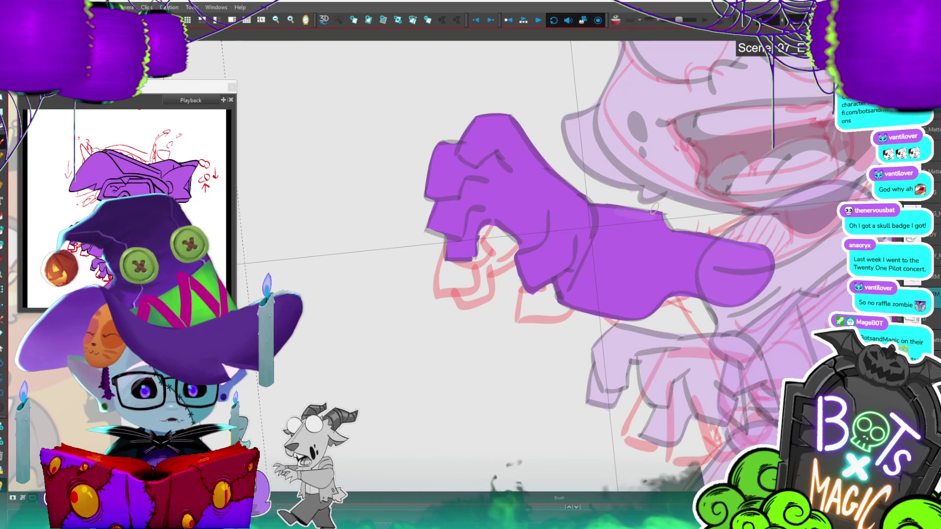
Step: Rotate the purple hat fill clockwise and raise it
key(2)
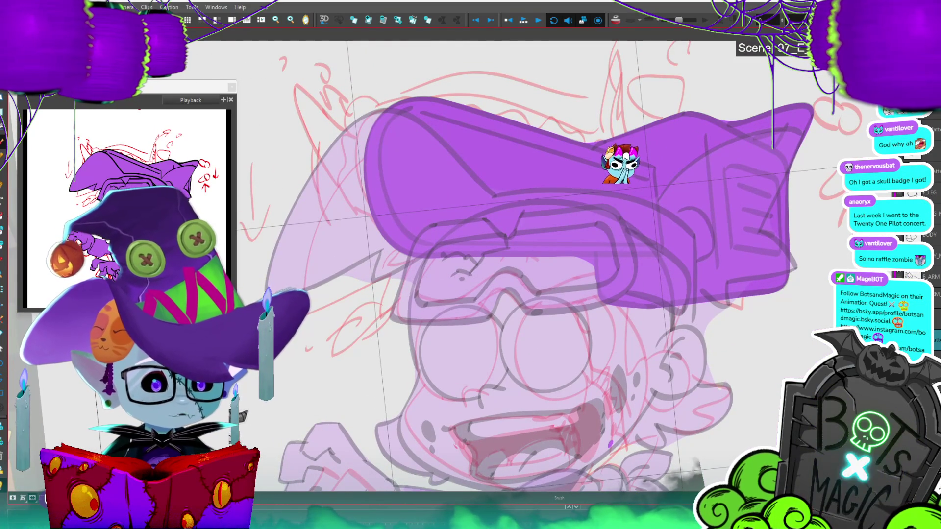
key(alt+s)
key(1)
key(1)
mouse_move(654, 149)
mouse_down()
mouse_move(674, 196)
mouse_move(746, 178)
mouse_up()
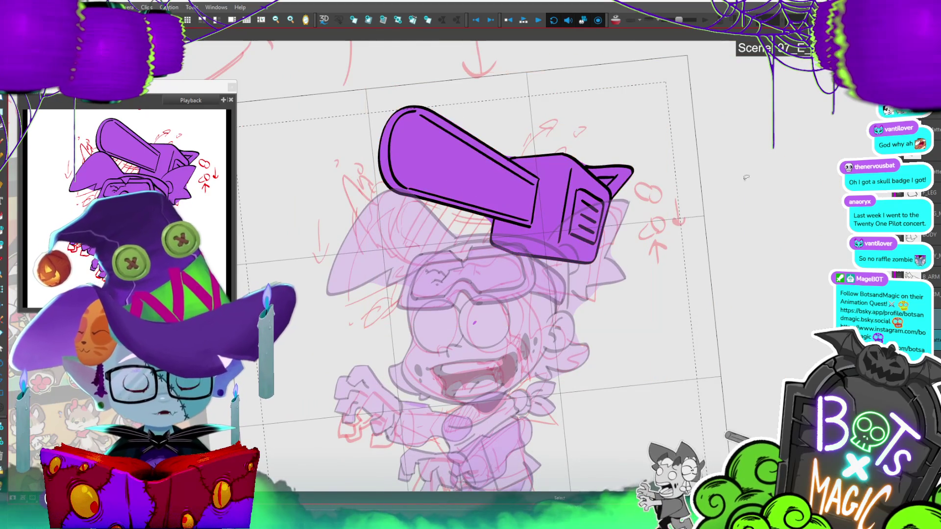
key(Escape)
Step: Cut a triangle from the hat's tip and trim its top edge and lower-left notch
key(2)
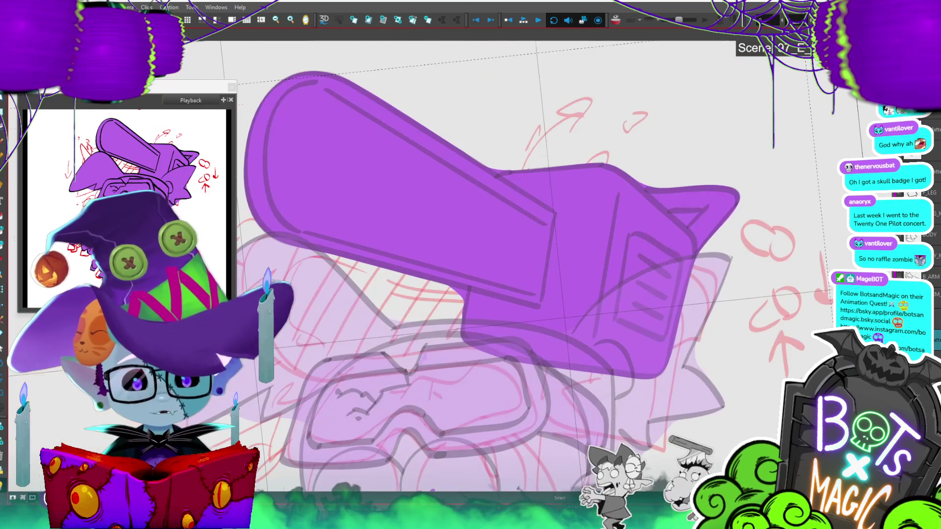
drag(673, 210, 671, 212)
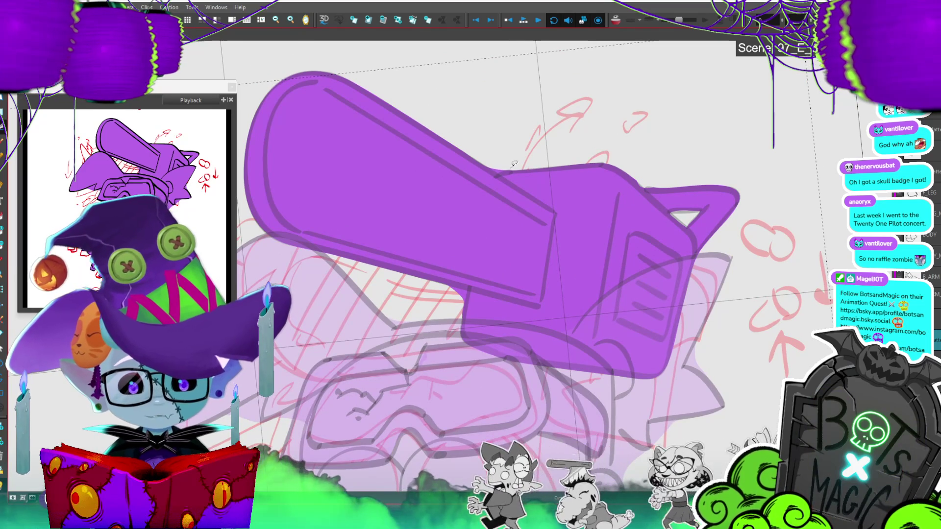
drag(509, 165, 489, 173)
drag(460, 285, 440, 287)
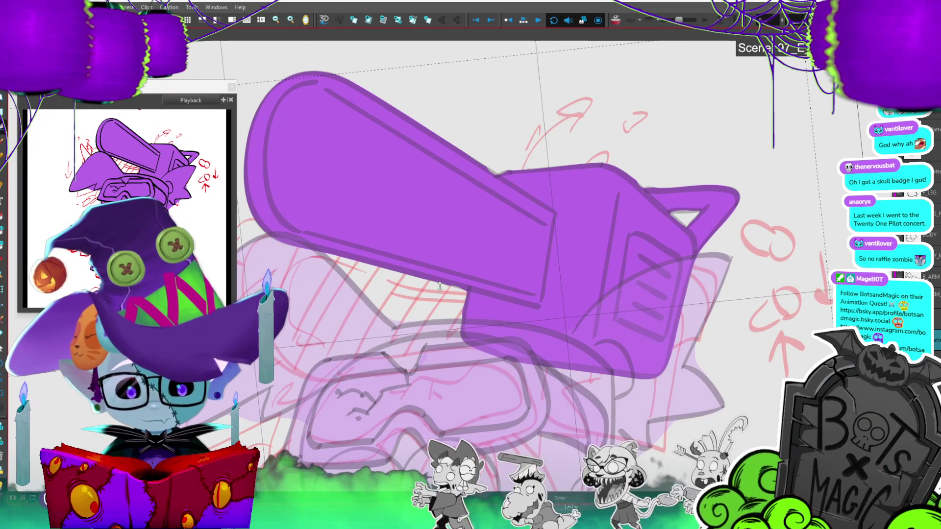
scroll(440, 287, down, 2)
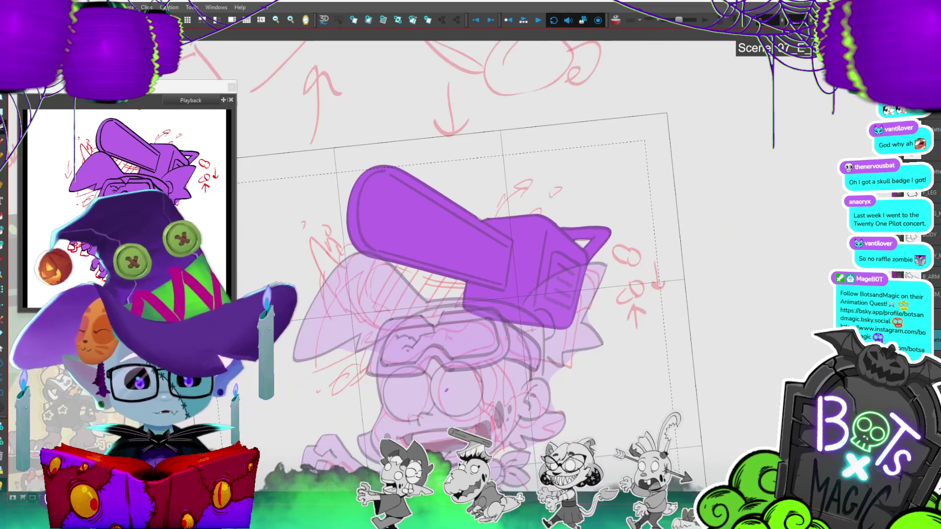
drag(440, 286, 464, 263)
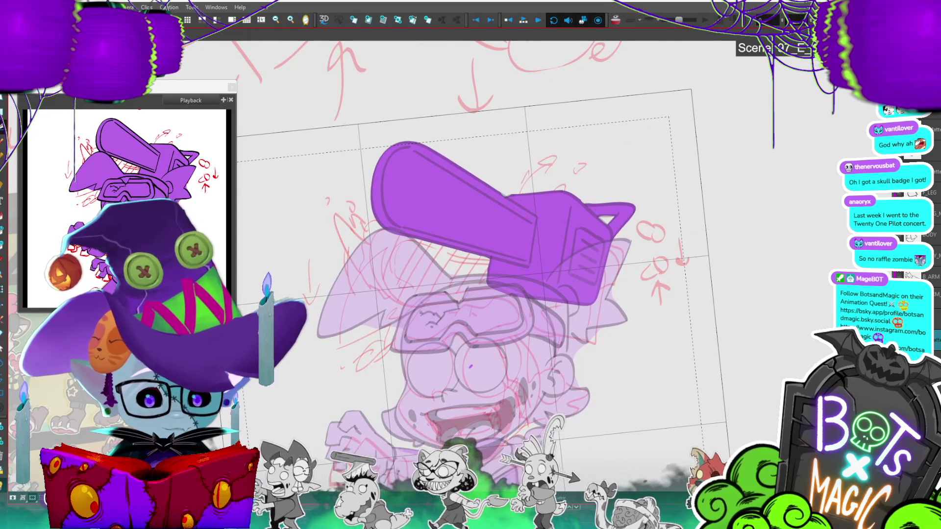
scroll(464, 263, down, 6)
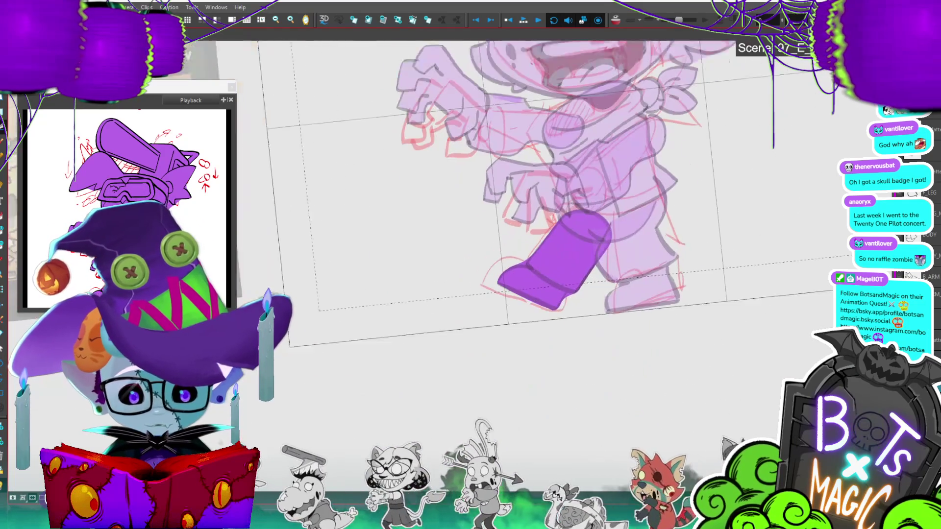
scroll(480, 235, up, 1)
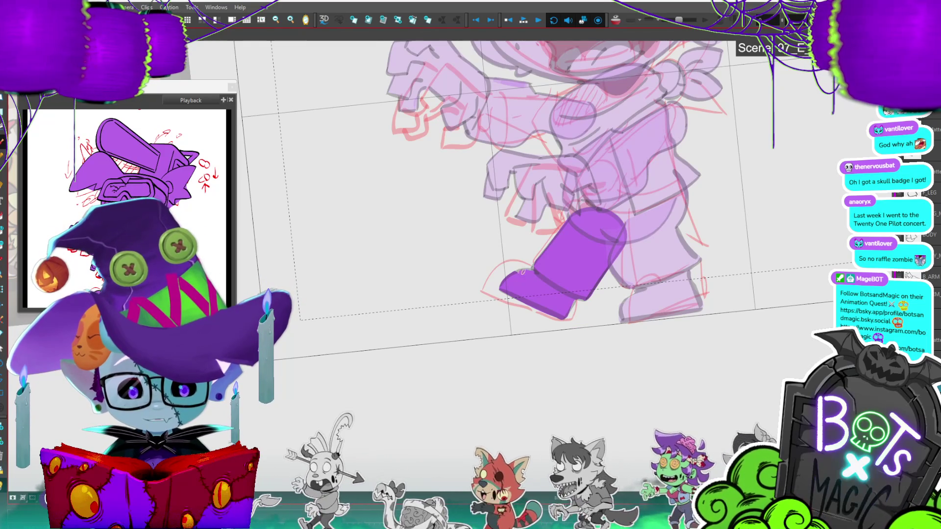
scroll(518, 261, down, 2)
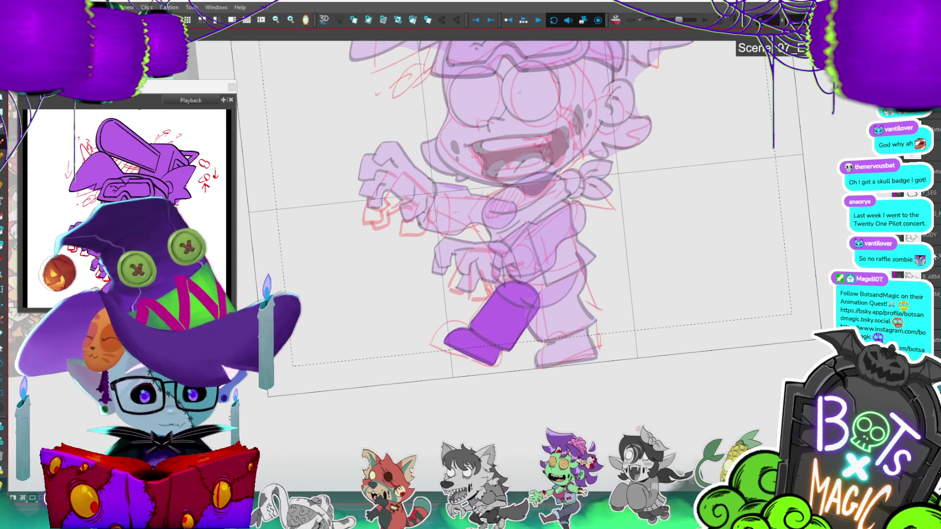
scroll(431, 303, up, 3)
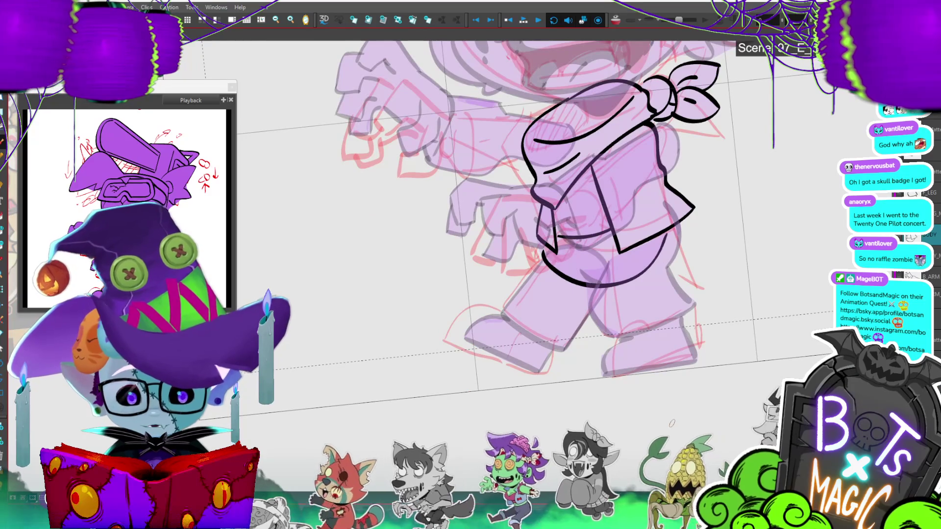
Step: Delete the stray curved stroke beneath the shirt
click(597, 283)
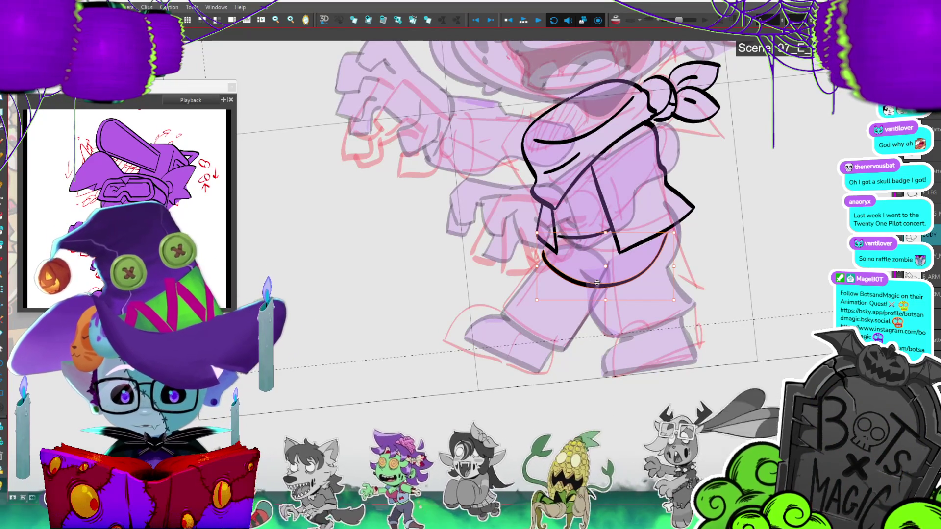
key(Delete)
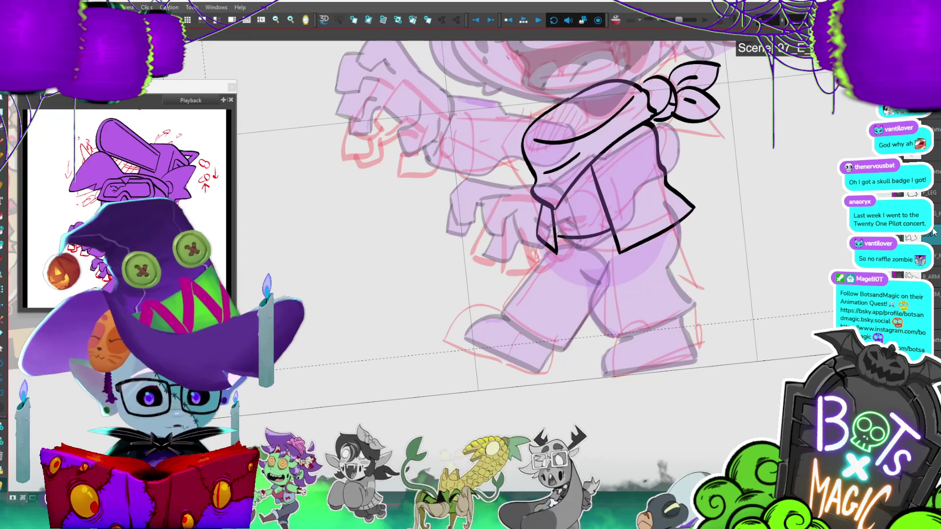
key(2)
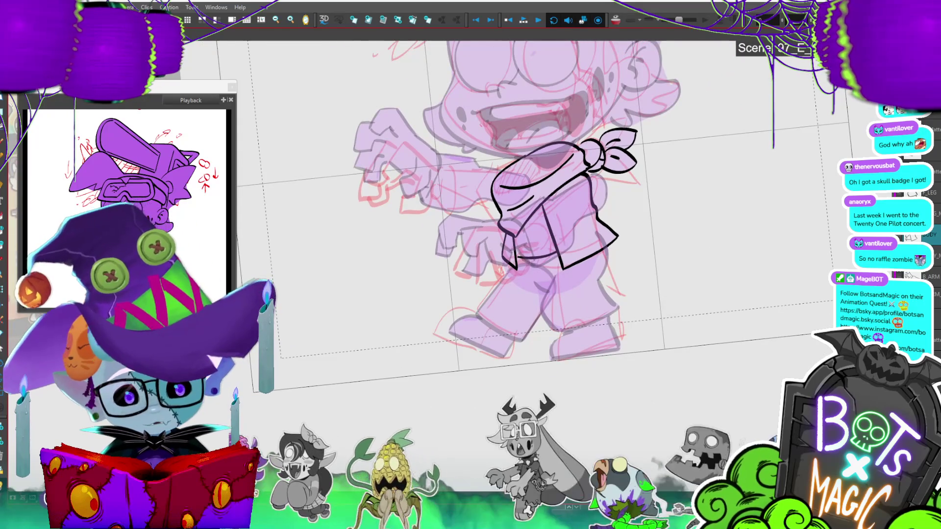
Step: Make the legs drawing current and turn off light-table fading to show the full character
key(slash)
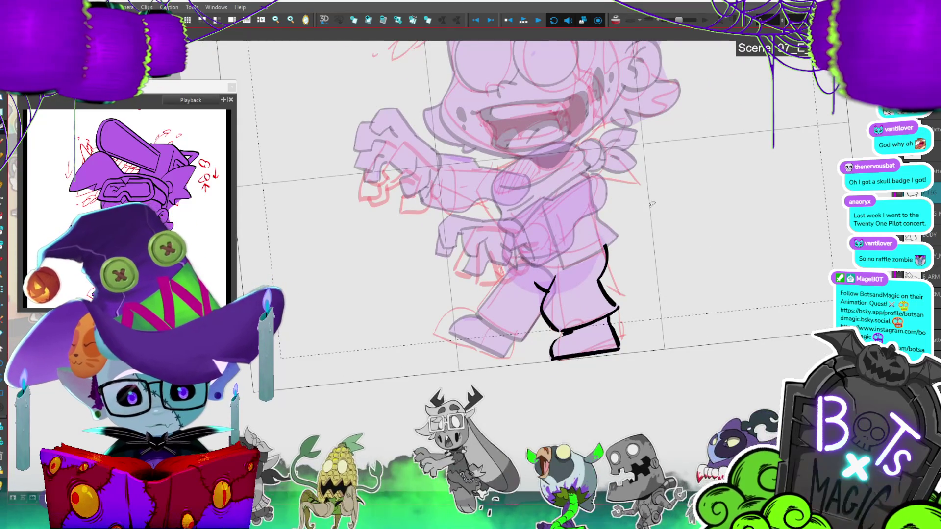
drag(652, 203, 682, 234)
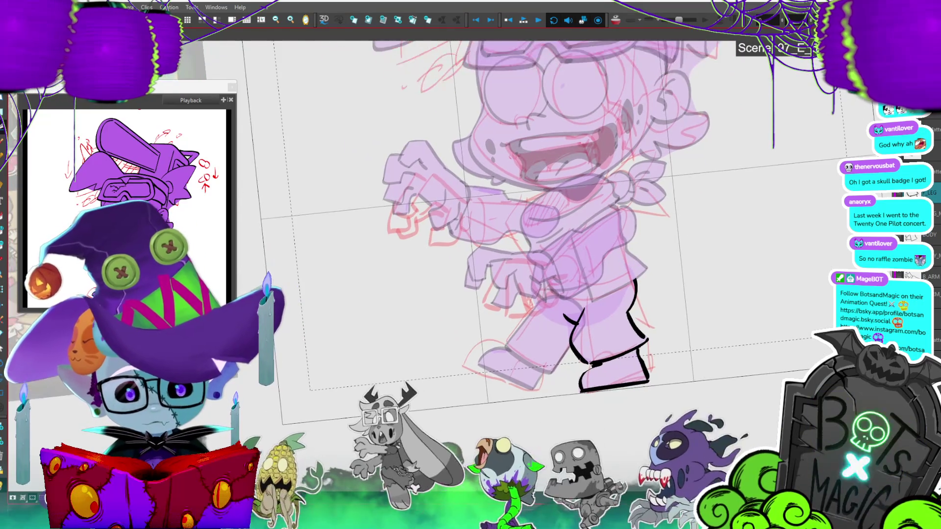
key(2)
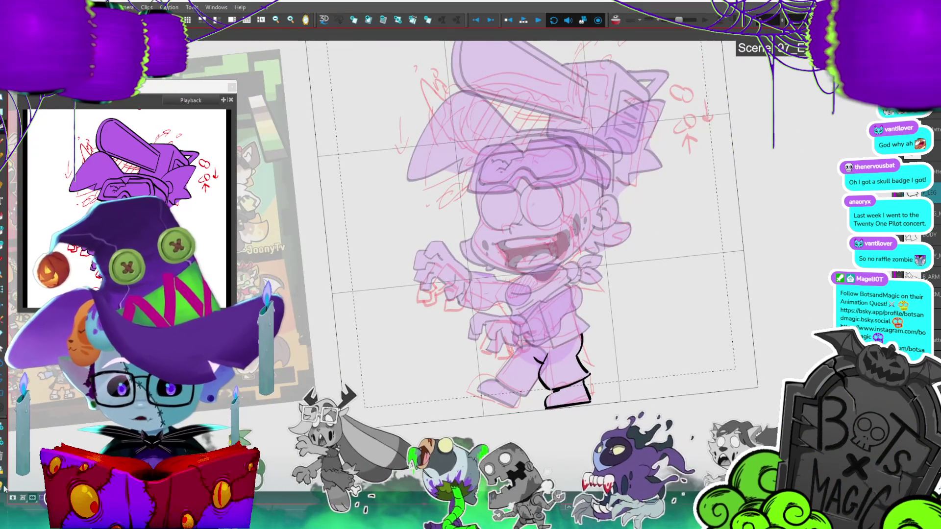
key(shift+l)
key(1)
key(1)
drag(637, 245, 627, 206)
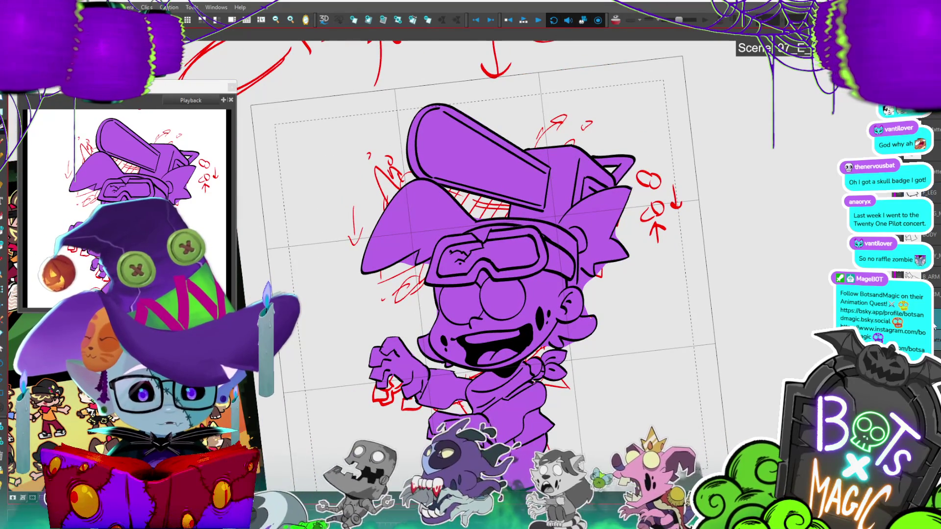
Step: Select the long top shape of the hat and nudge it slightly upward
scroll(407, 69, up, 3)
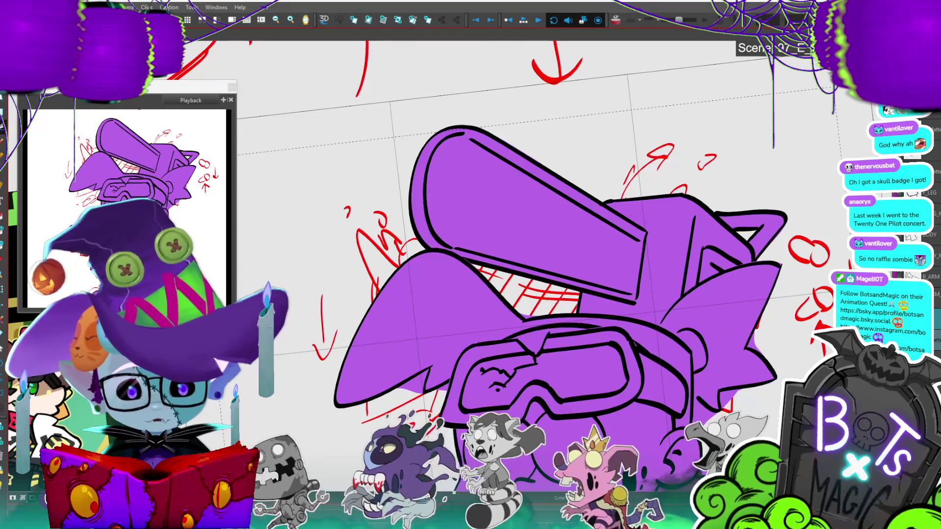
click(461, 226)
drag(538, 306, 565, 290)
click(764, 144)
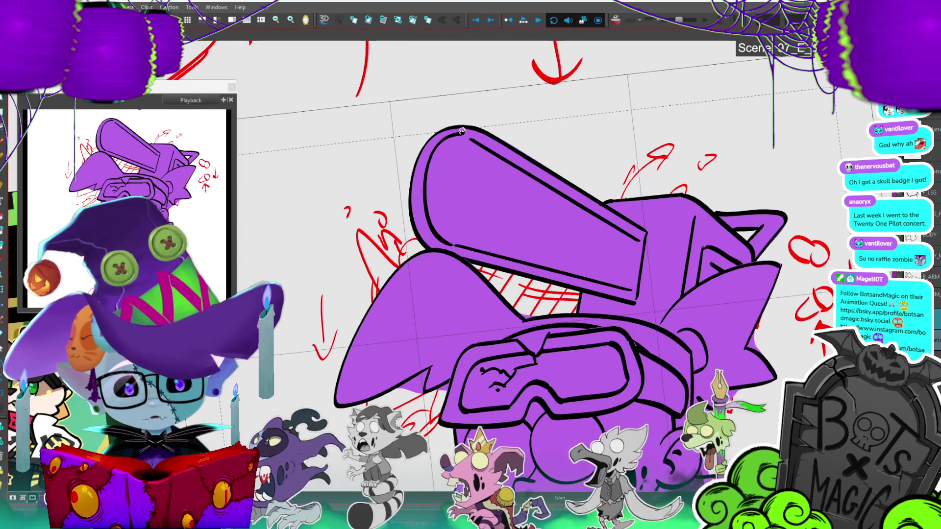
Step: Select the inner curved hat stroke, then the stroke on the hat's right side
click(460, 131)
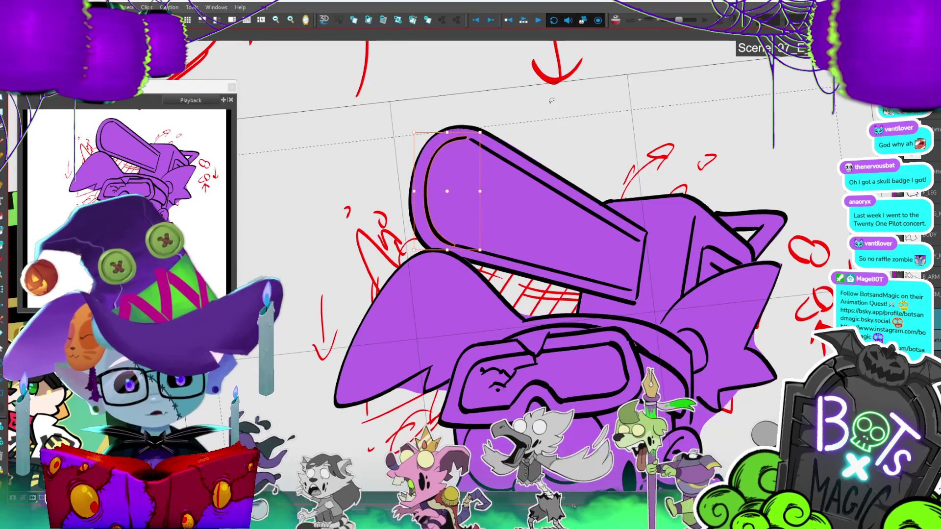
click(552, 98)
scroll(460, 319, down, 3)
click(637, 243)
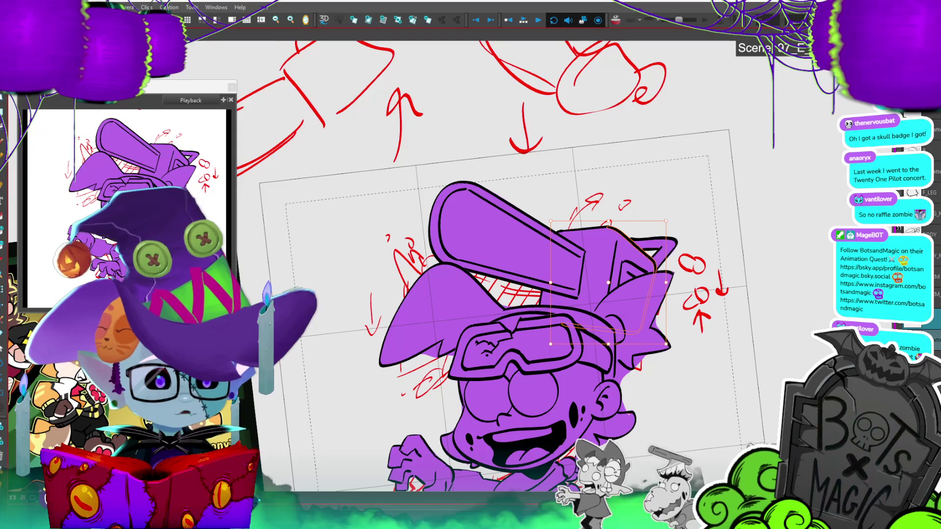
Step: Move the hat strokes a little down and to the right, then clear the selection
scroll(494, 182, down, 3)
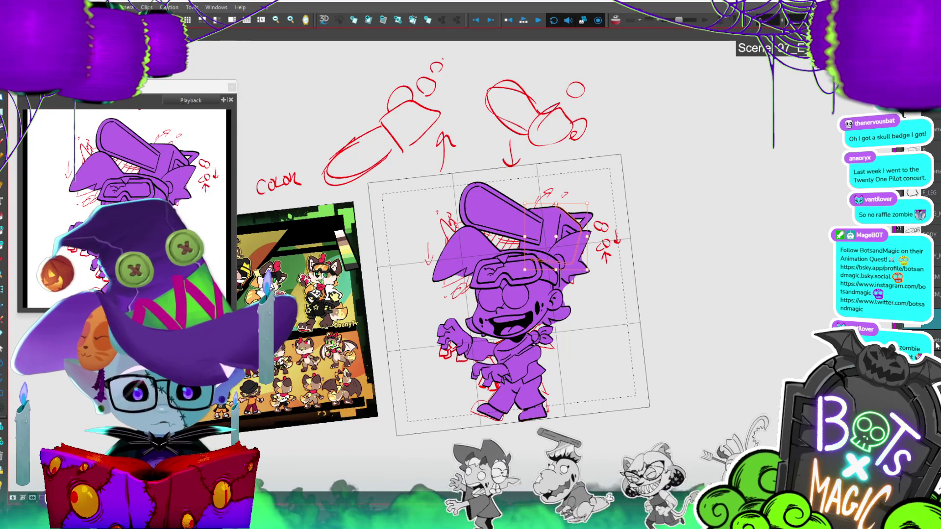
scroll(449, 235, up, 2)
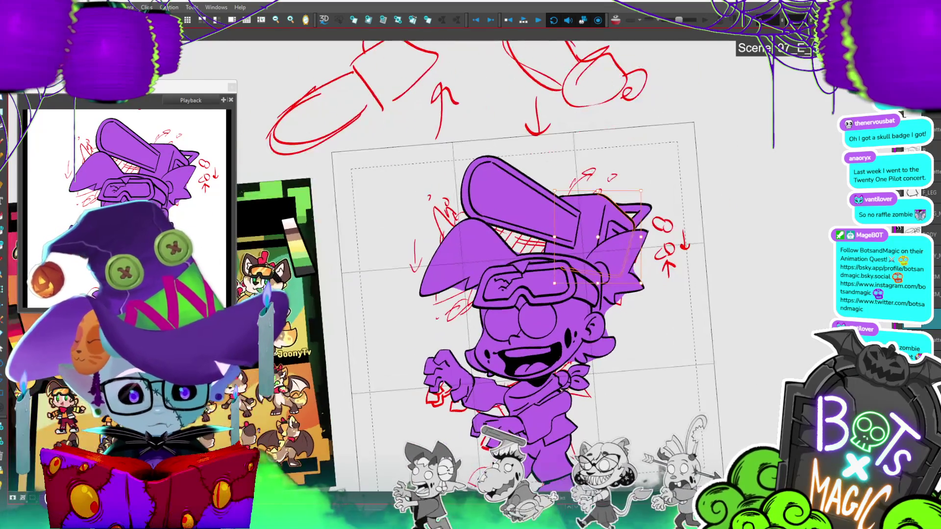
click(519, 201)
drag(618, 220, 629, 223)
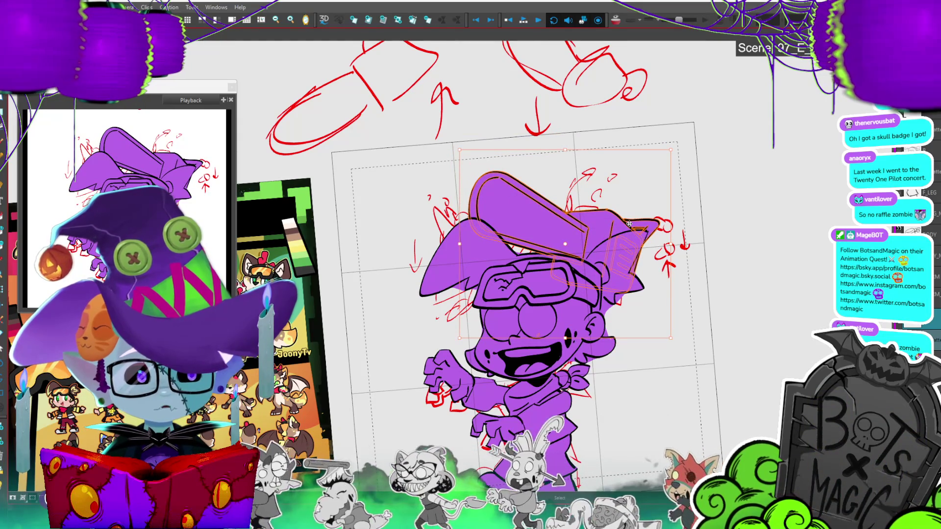
key(Escape)
scroll(604, 500, up, 2)
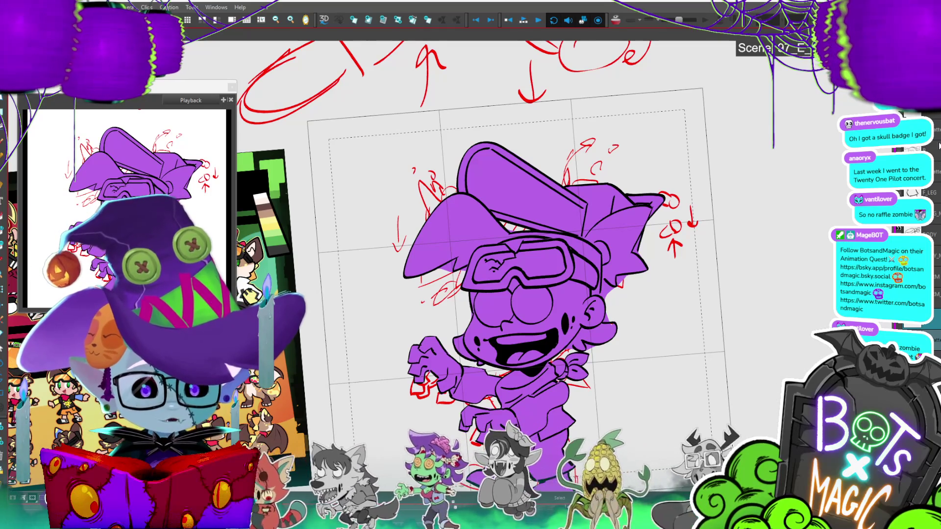
scroll(324, 250, up, 3)
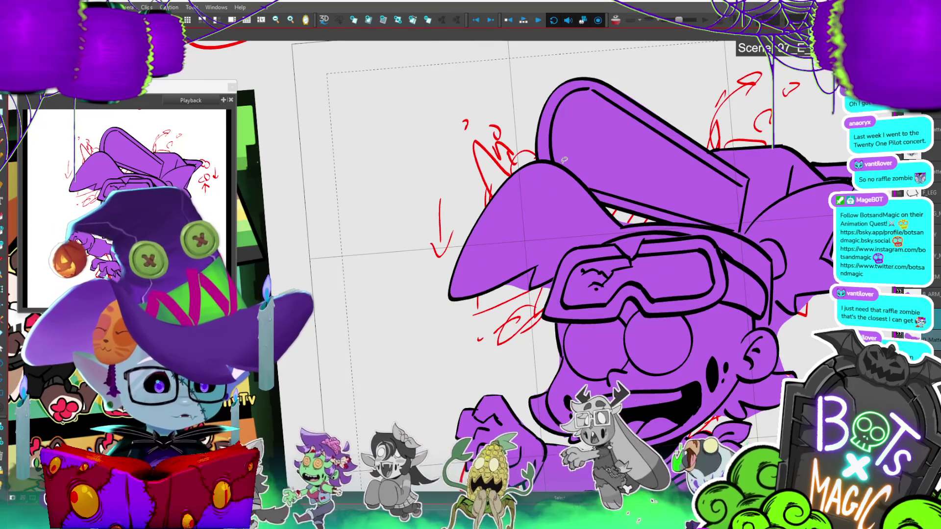
drag(565, 160, 456, 150)
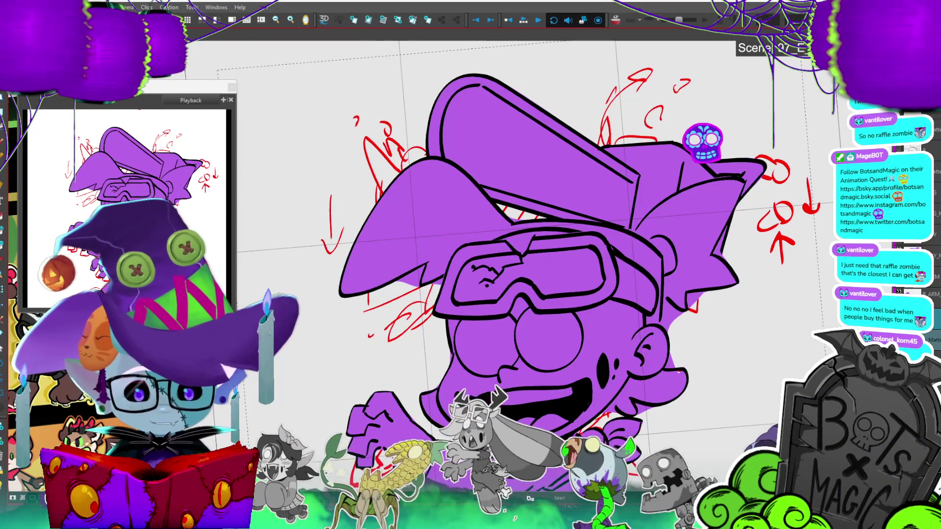
drag(456, 150, 510, 159)
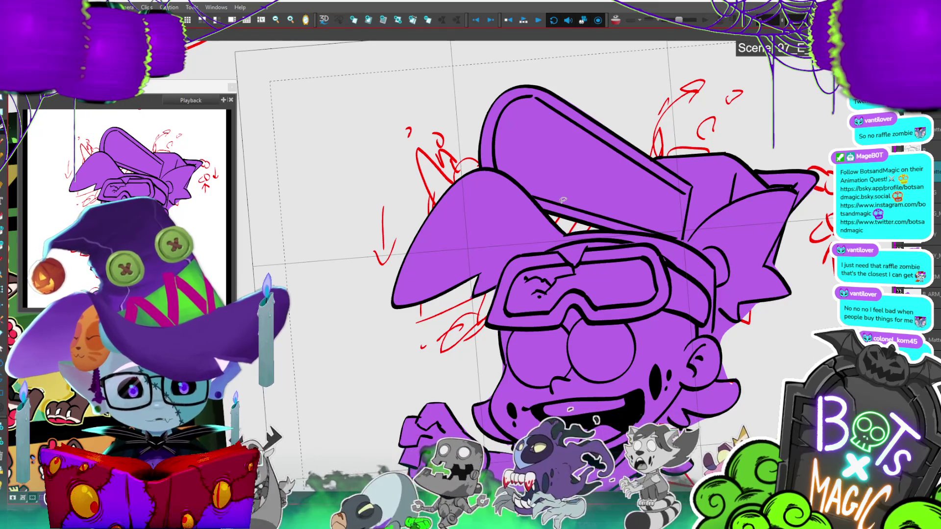
scroll(563, 200, down, 2)
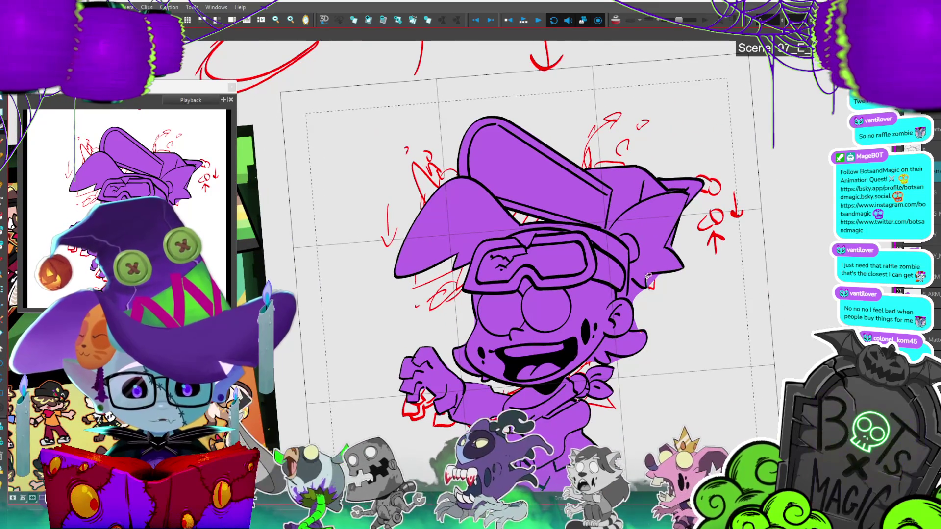
drag(671, 252, 676, 226)
key(ctrl+z)
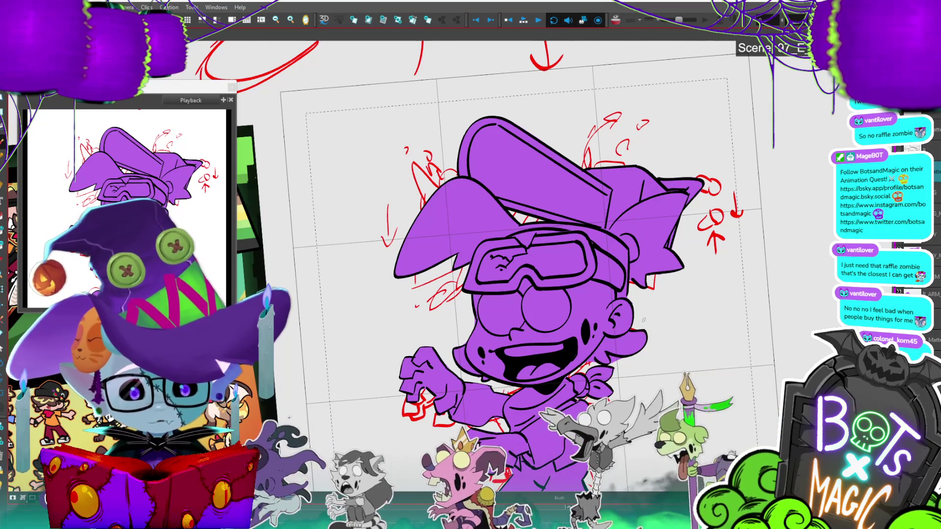
scroll(643, 320, up, 3)
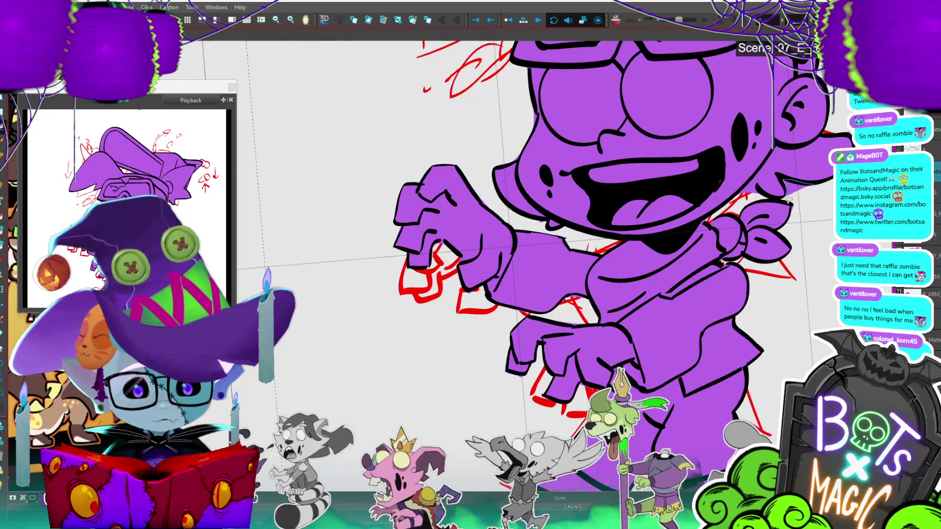
scroll(734, 198, down, 5)
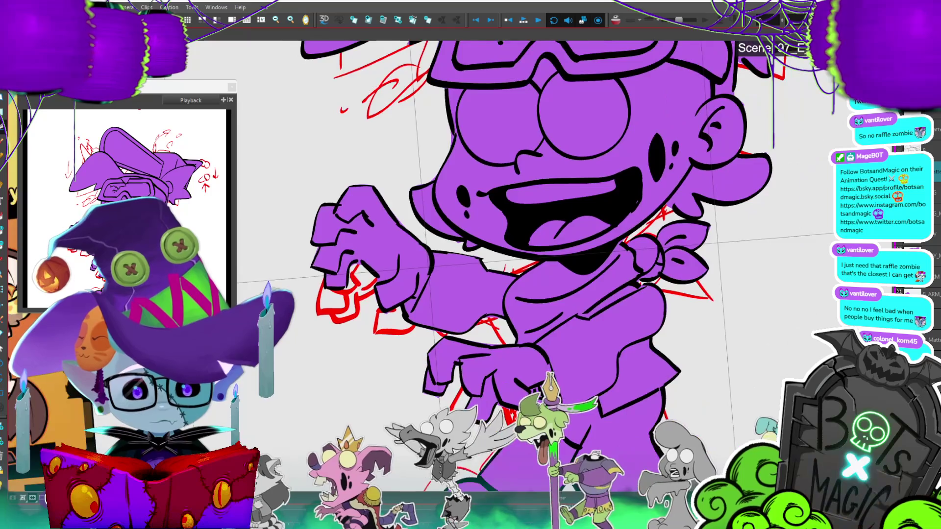
scroll(437, 208, up, 1)
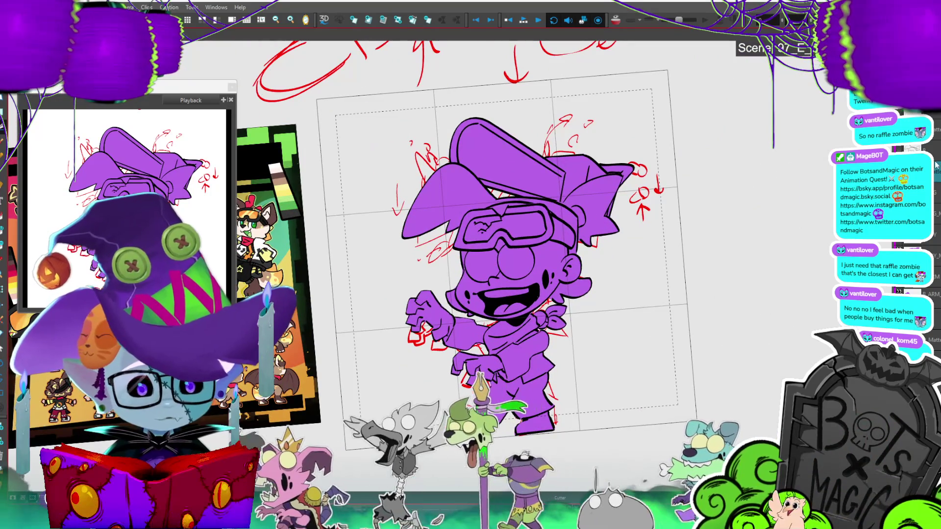
scroll(490, 221, up, 1)
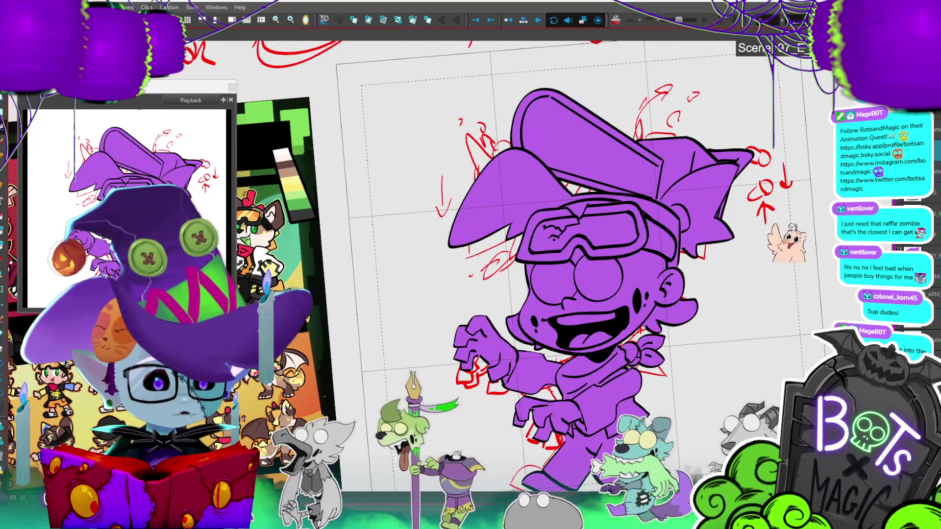
scroll(490, 220, up, 1)
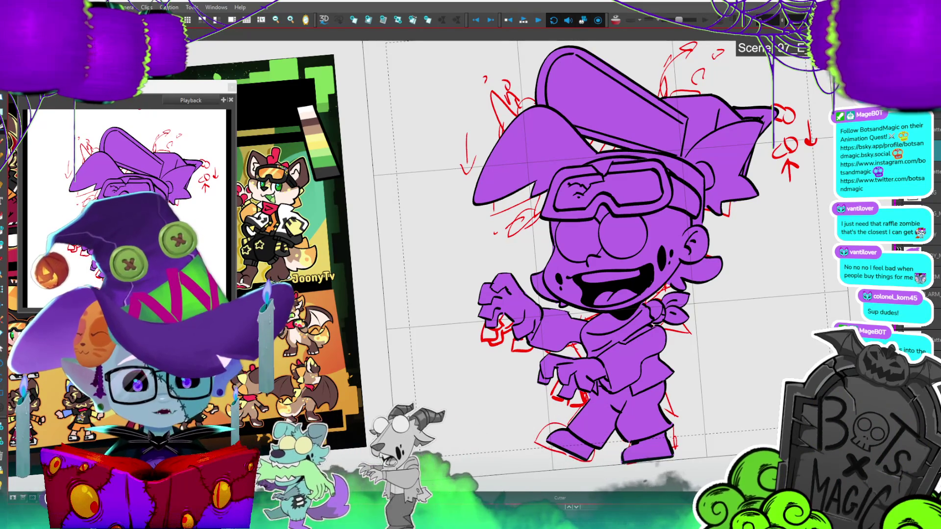
scroll(539, 245, up, 2)
Step: Cut out and delete the left ear's old fill with the Cutter
mouse_move(574, 192)
mouse_down()
mouse_move(484, 292)
mouse_move(585, 156)
mouse_up()
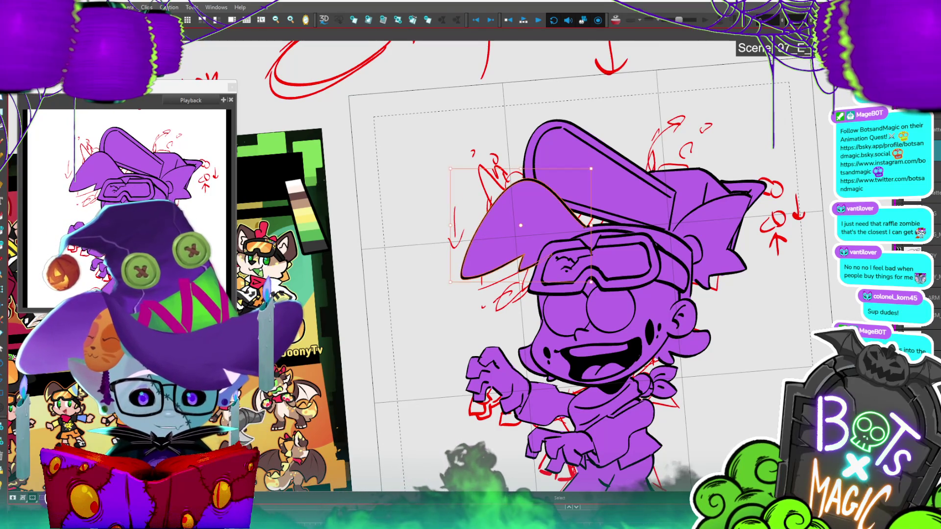
key(ctrl+z)
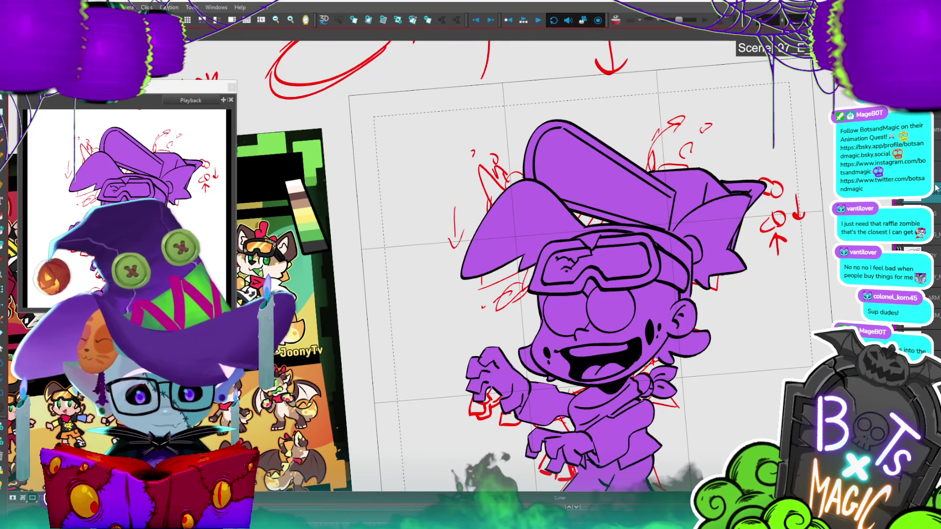
key(alt+t)
mouse_move(564, 235)
mouse_down()
mouse_move(536, 259)
mouse_move(490, 166)
mouse_move(548, 162)
mouse_up()
key(Delete)
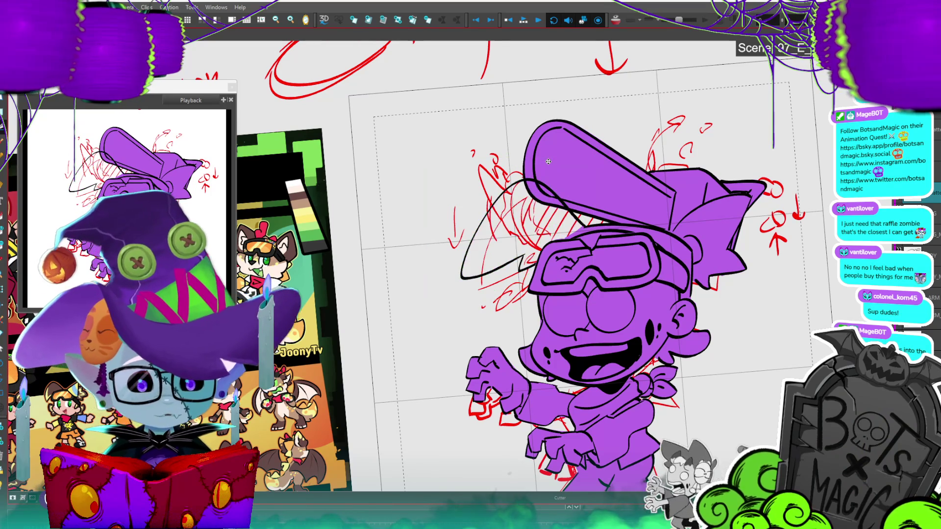
Step: Auto-matte the left ear in custom purple, radius 150, on a new layer, then rename it
key(ctrl+shift+m)
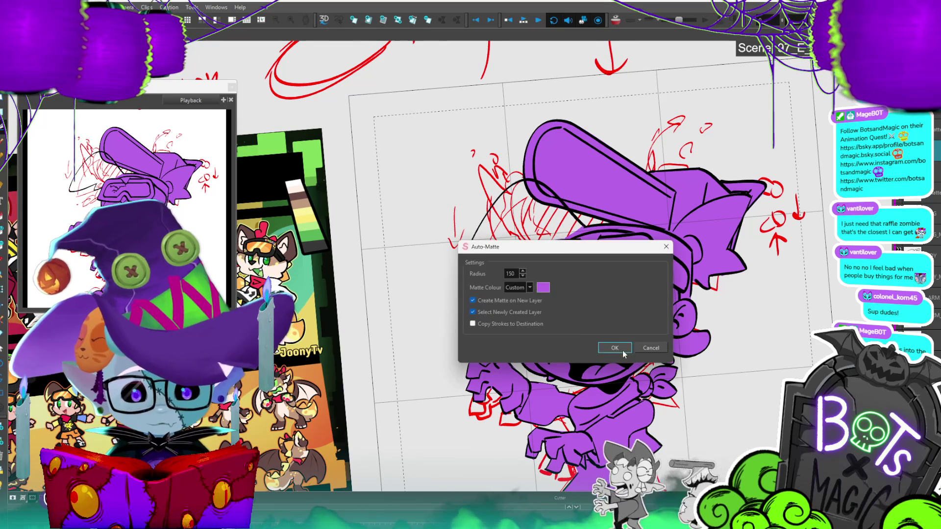
click(622, 351)
key(ctrl+z)
key(ctrl+z)
key(ctrl+z)
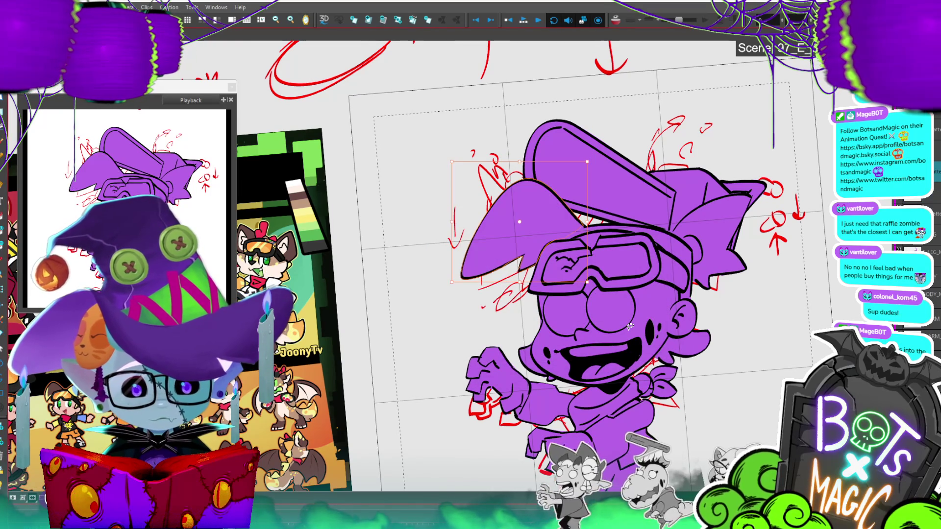
click(740, 294)
drag(740, 294, 693, 292)
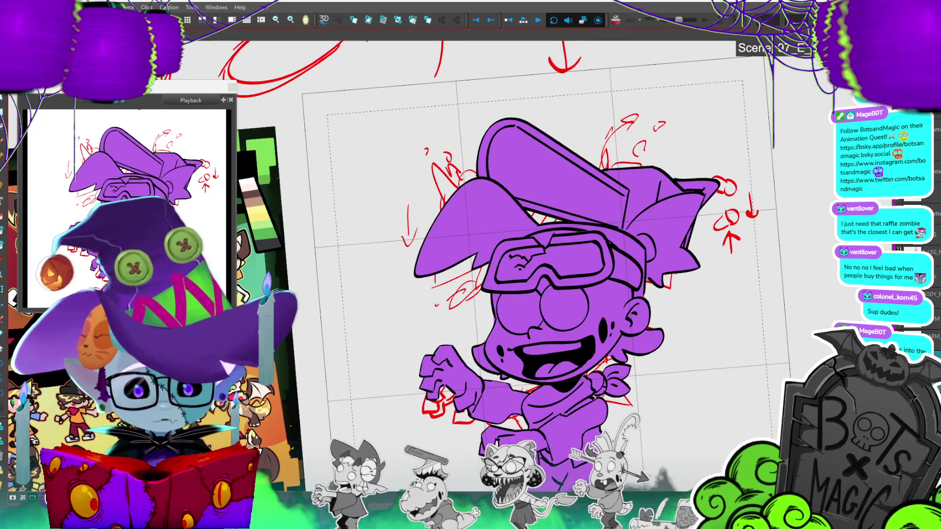
key(ctrl+z)
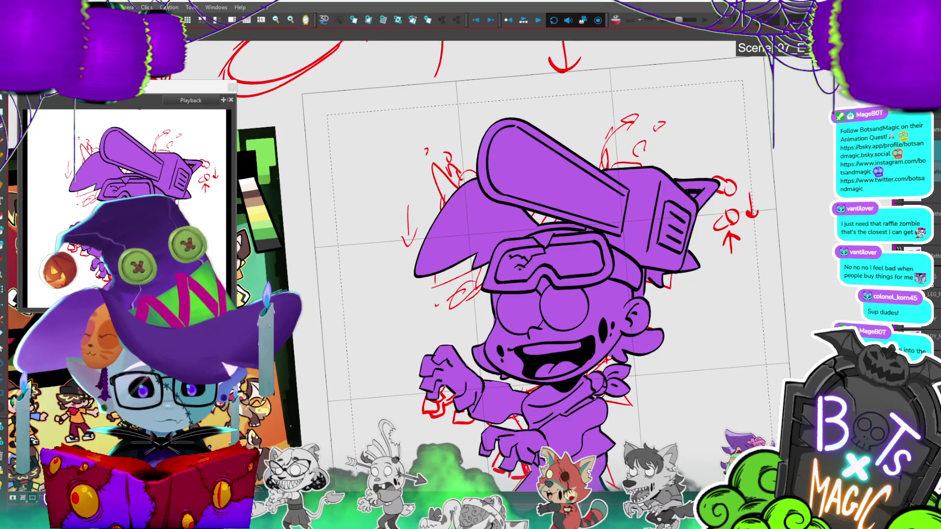
key(ctrl+z)
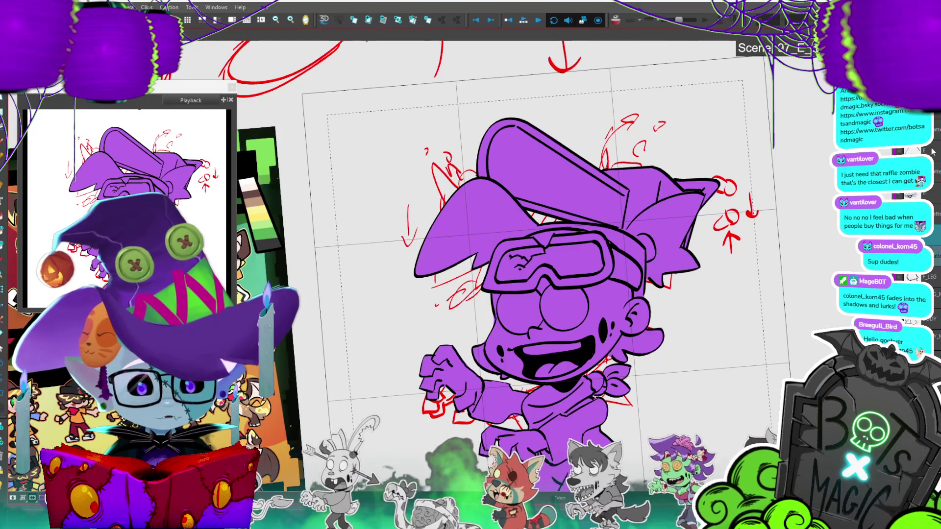
double_click(934, 179)
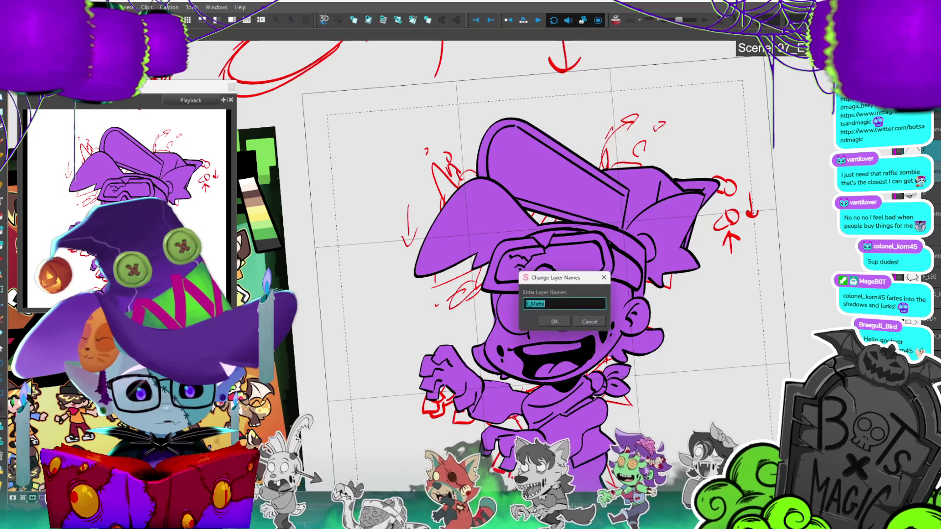
Step: Confirm the layer name E_Matte and make the hat layer active
click(555, 322)
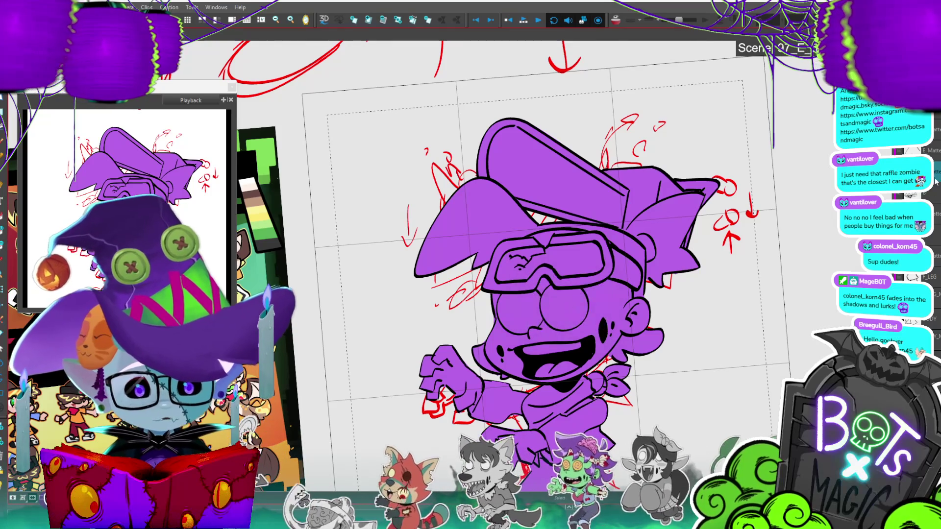
click(932, 238)
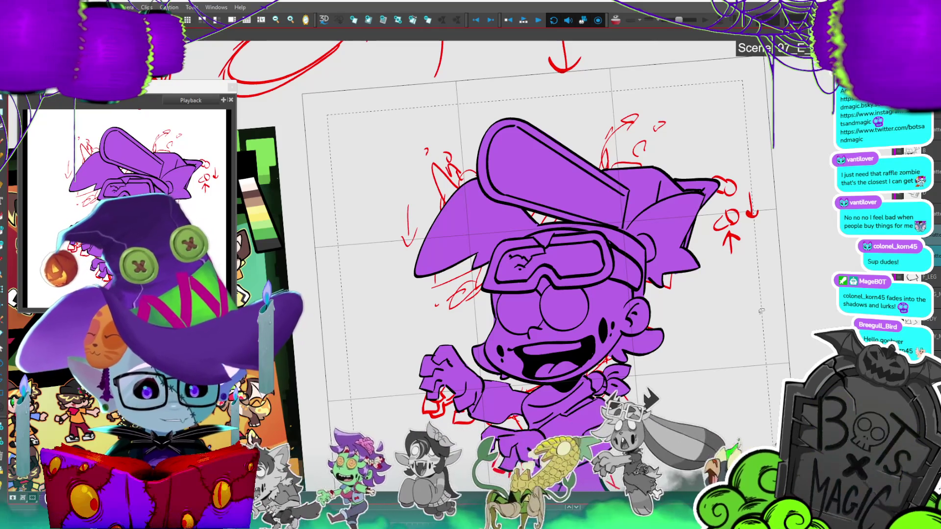
Step: Step back and forth through frames, selecting the hat drawing to compare its poses
click(653, 203)
key(period)
key(comma)
key(period)
key(comma)
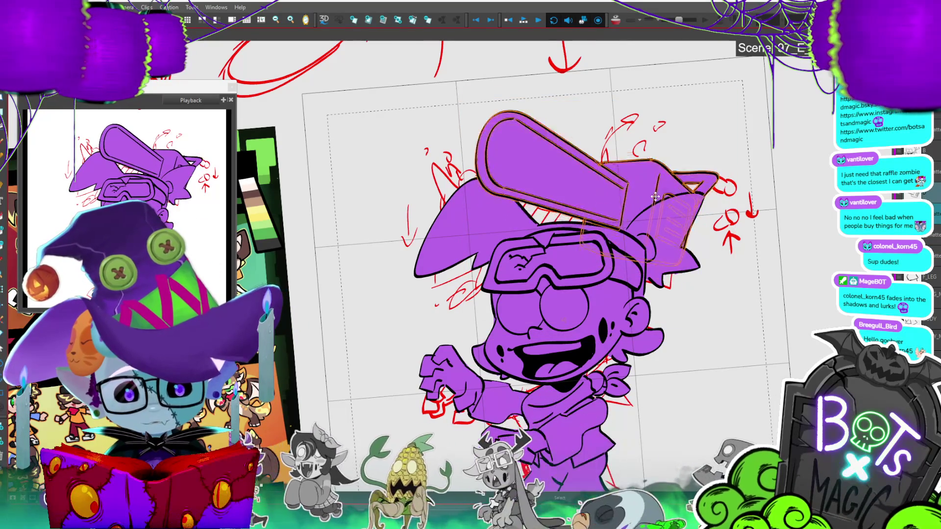
key(period)
key(comma)
key(period)
key(comma)
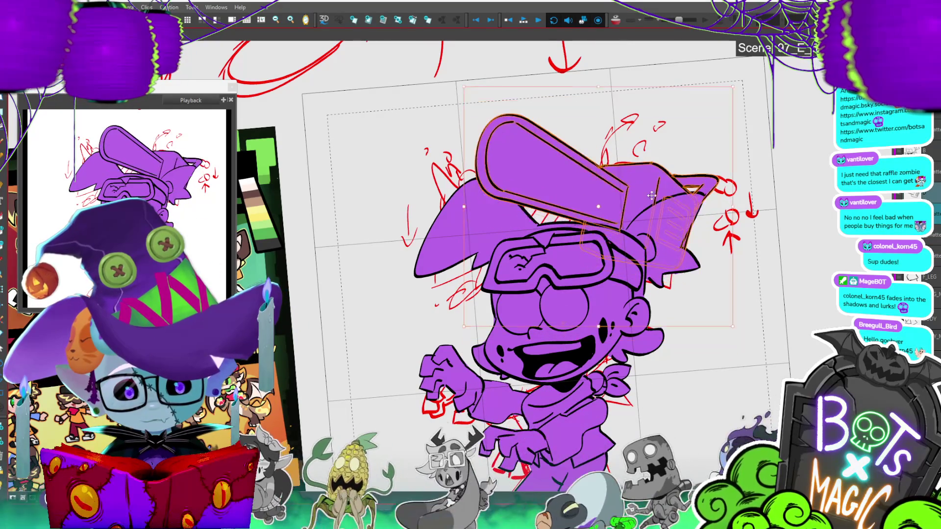
click(658, 189)
key(period)
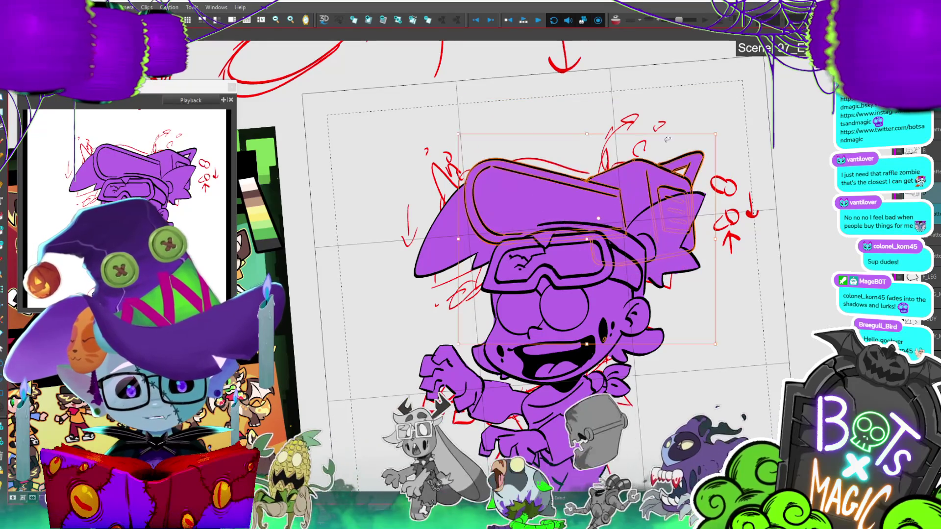
key(period)
key(comma)
key(period)
key(comma)
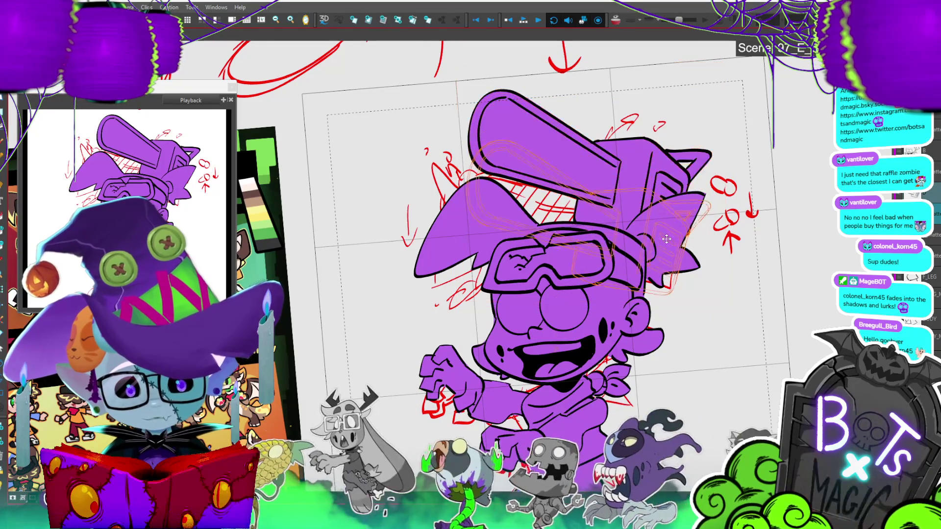
click(715, 173)
key(period)
key(comma)
key(period)
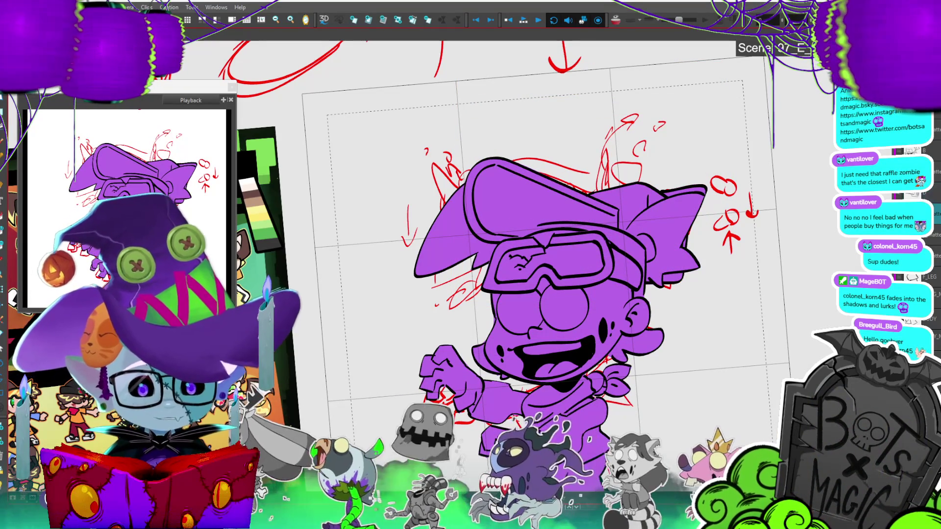
Step: Select the hat drawing, nudge it up two steps, and zoom out
click(655, 247)
key(period)
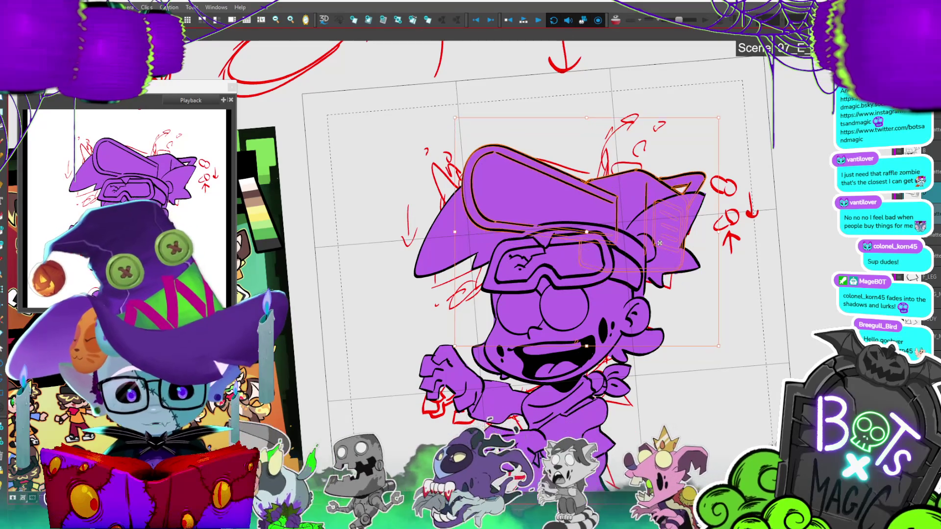
key(period)
scroll(663, 236, down, 5)
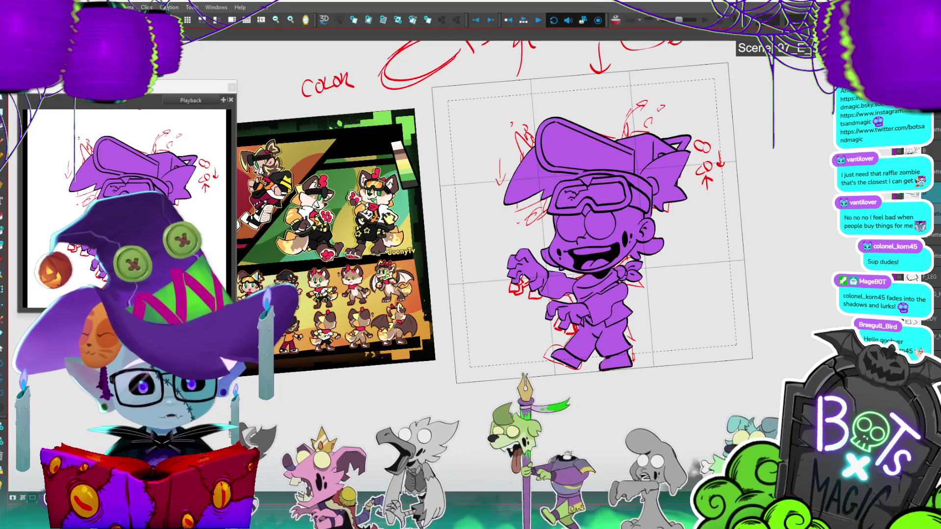
Step: Select just the head and move it slightly left and down
click(632, 237)
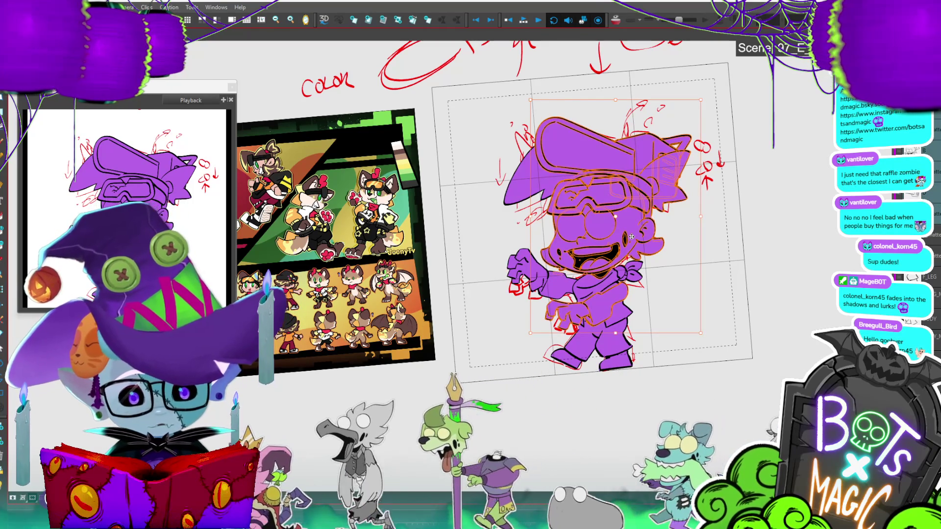
click(628, 252)
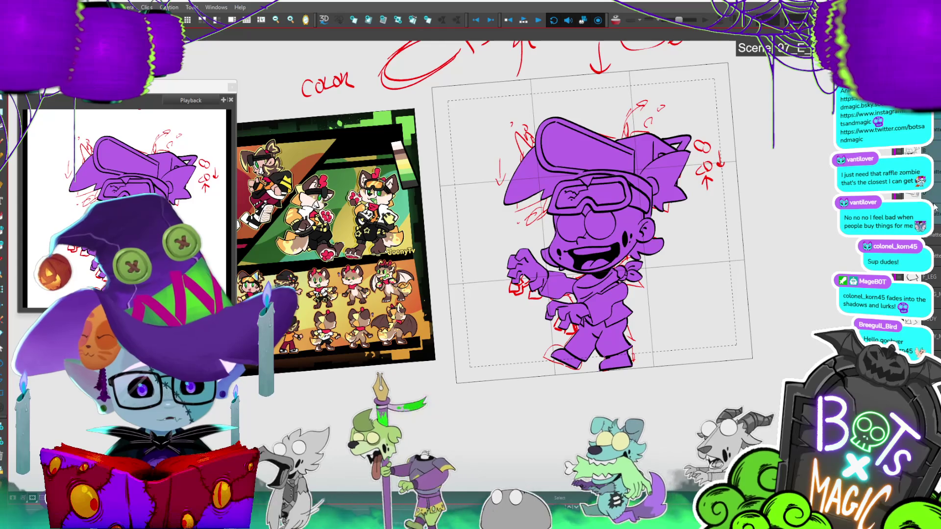
drag(628, 251, 626, 255)
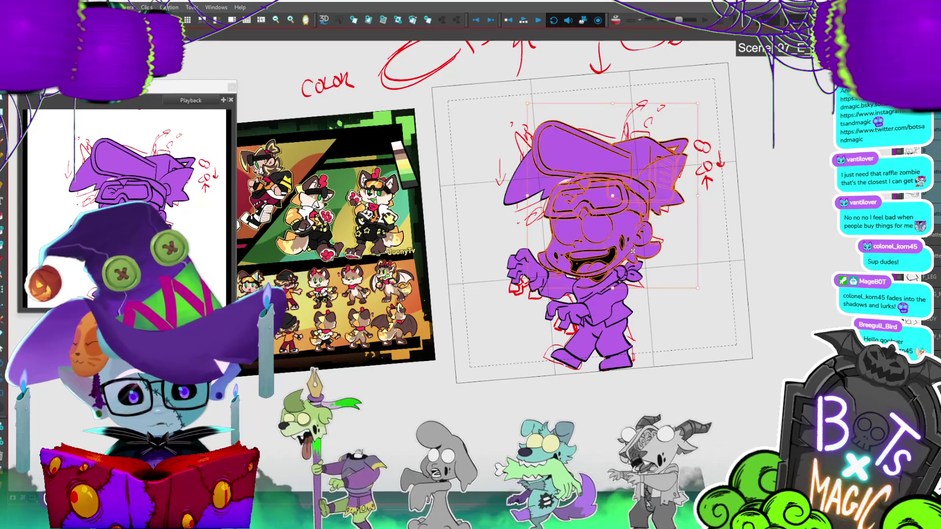
key(Escape)
Step: Adjust the zoom and save the project with Ctrl+S
key(2)
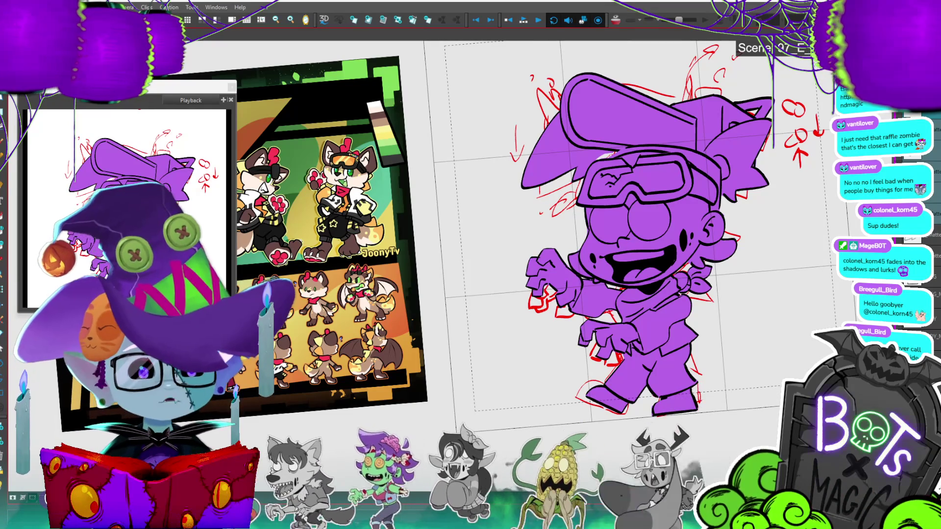
scroll(534, 221, up, 3)
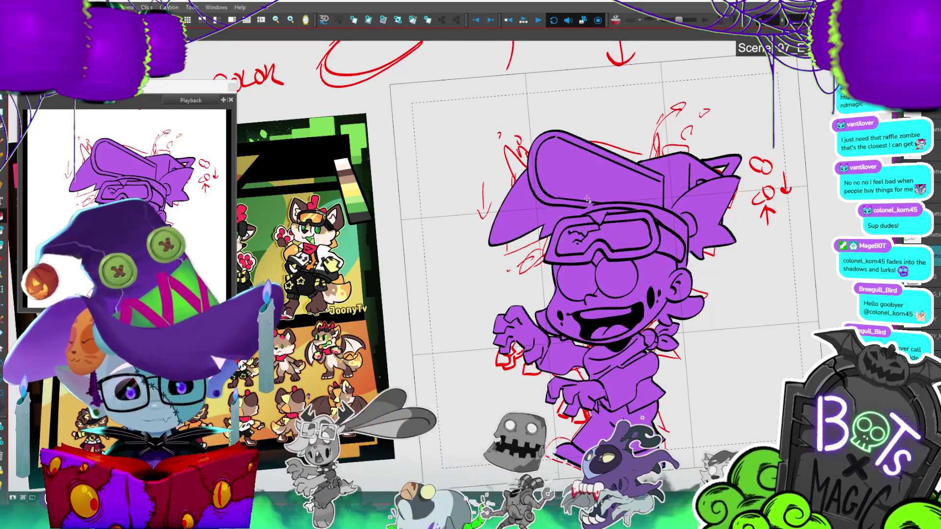
scroll(441, 355, down, 3)
key(ctrl+s)
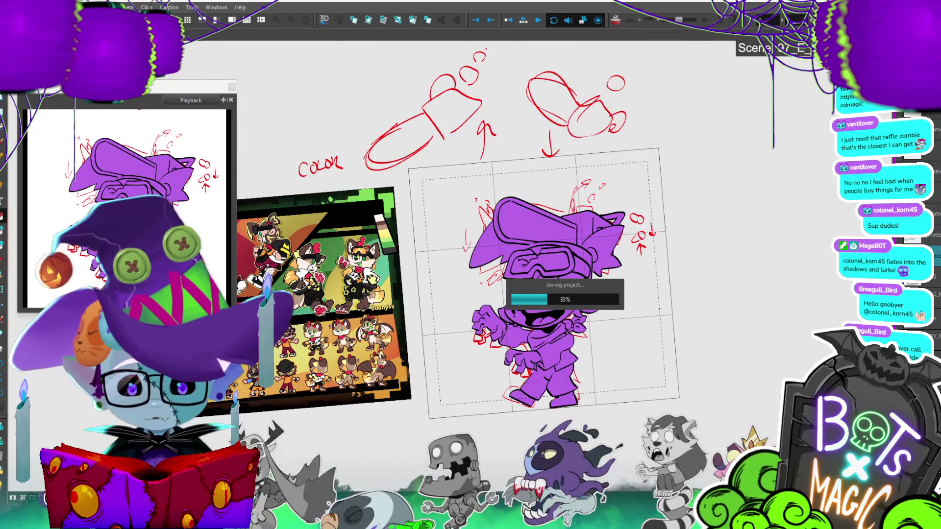
Step: Box-select the hat strokes, clear the selection, and zoom in on the character
scroll(458, 274, down, 2)
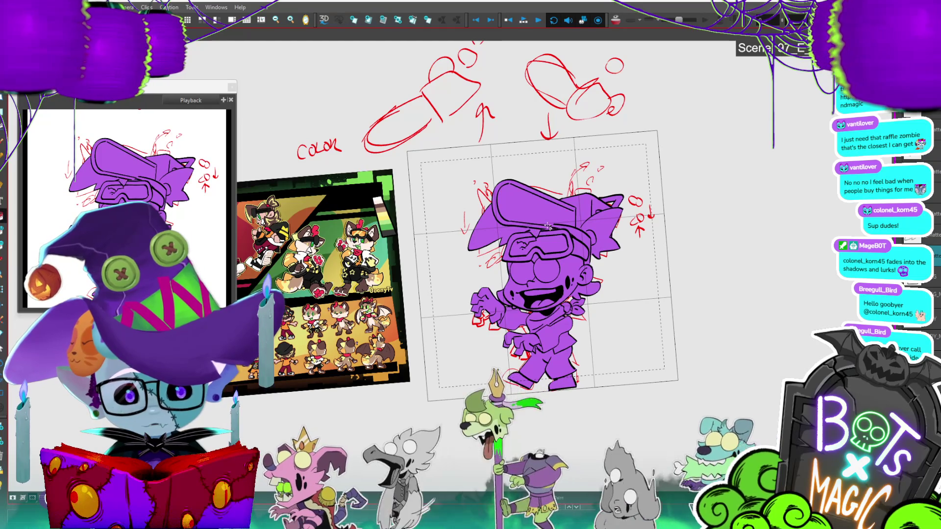
scroll(458, 220, up, 1)
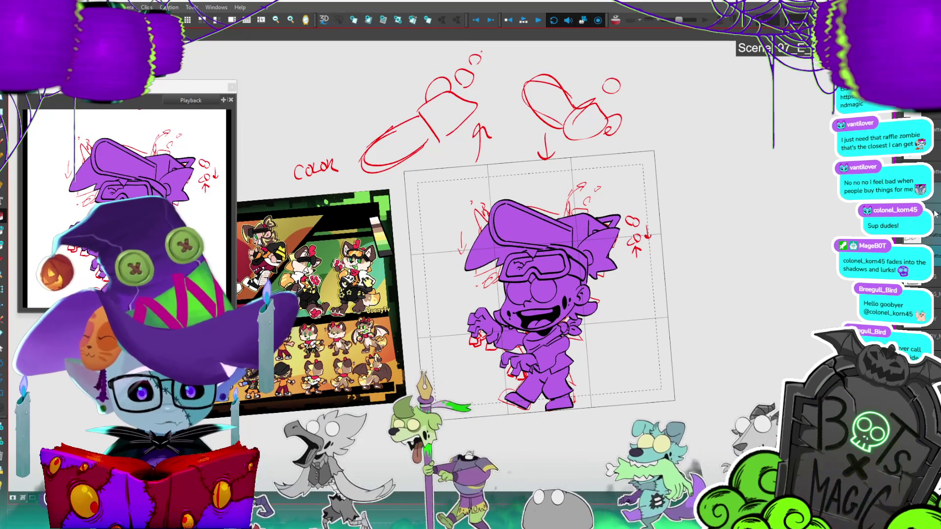
mouse_move(483, 314)
mouse_down()
mouse_move(636, 192)
mouse_move(606, 227)
mouse_up()
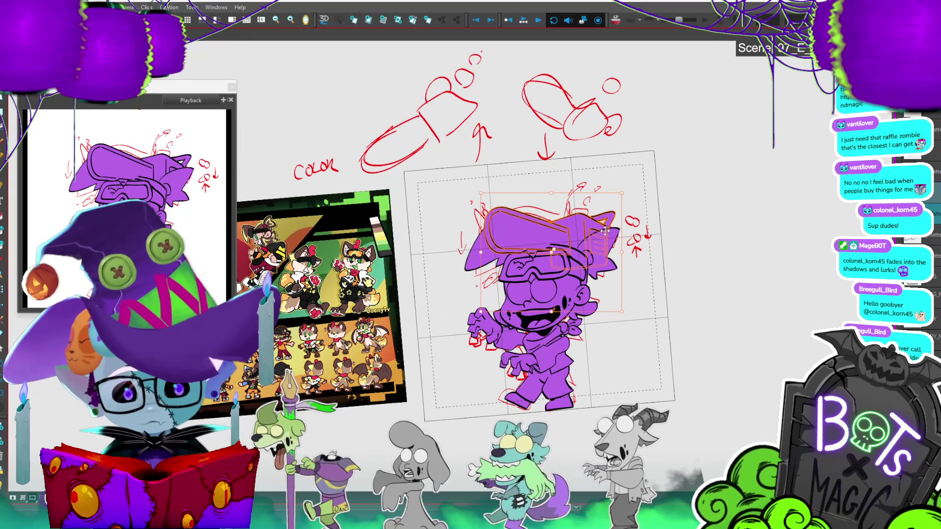
click(763, 287)
key(2)
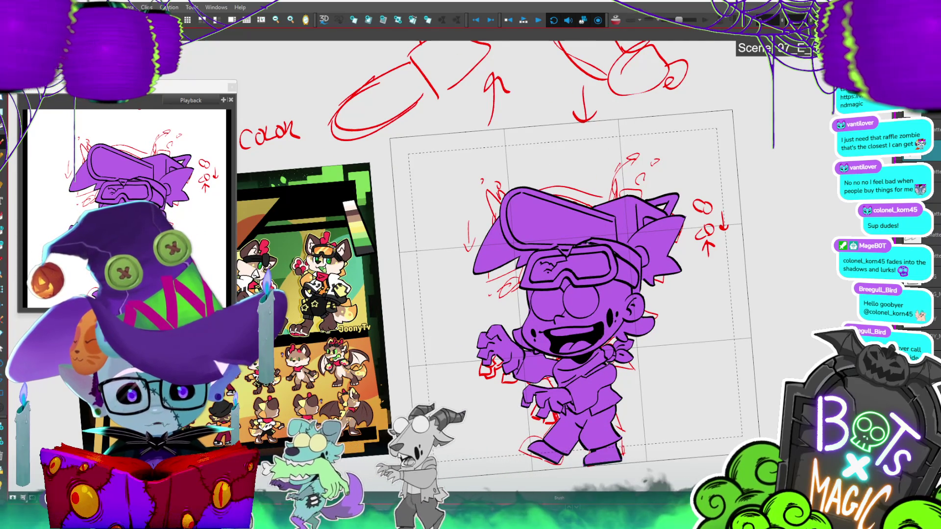
Step: Move the whole hat and goggles drawing slightly up, then enable the Light Table
key(alt+s)
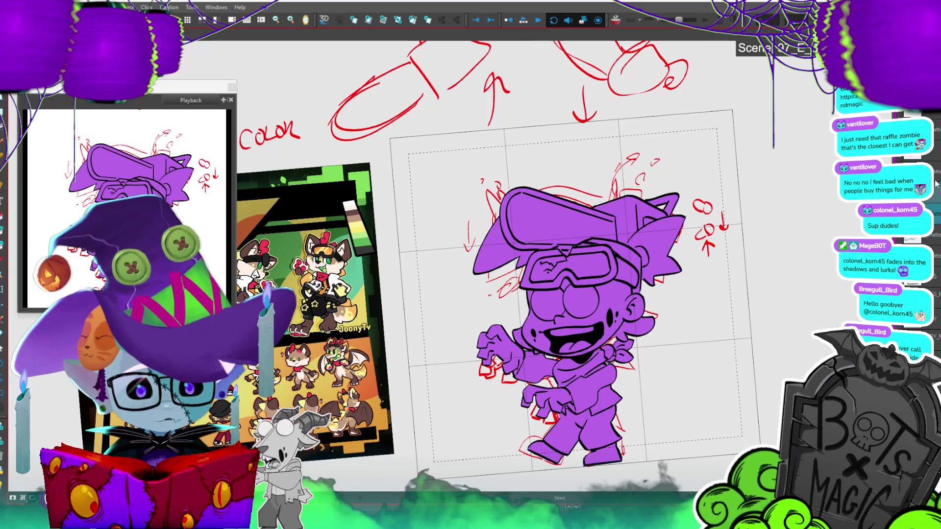
drag(624, 236, 626, 234)
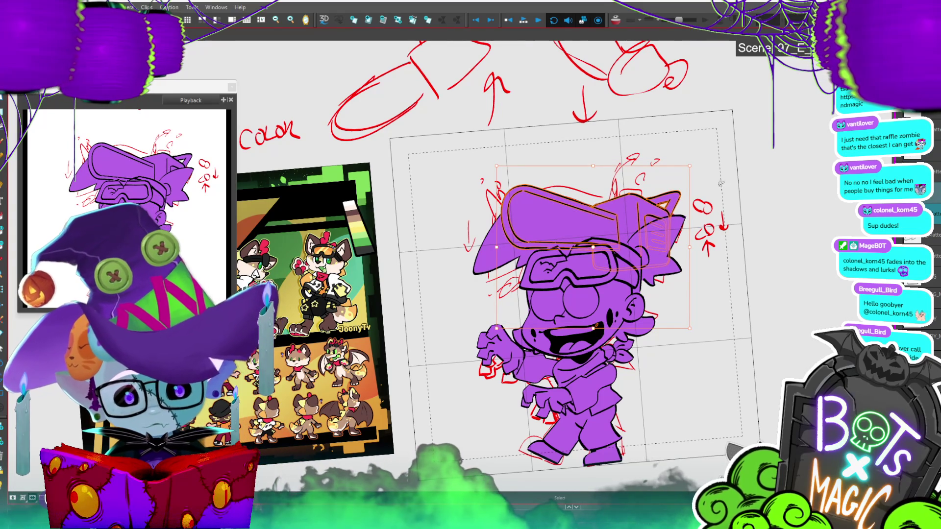
click(731, 171)
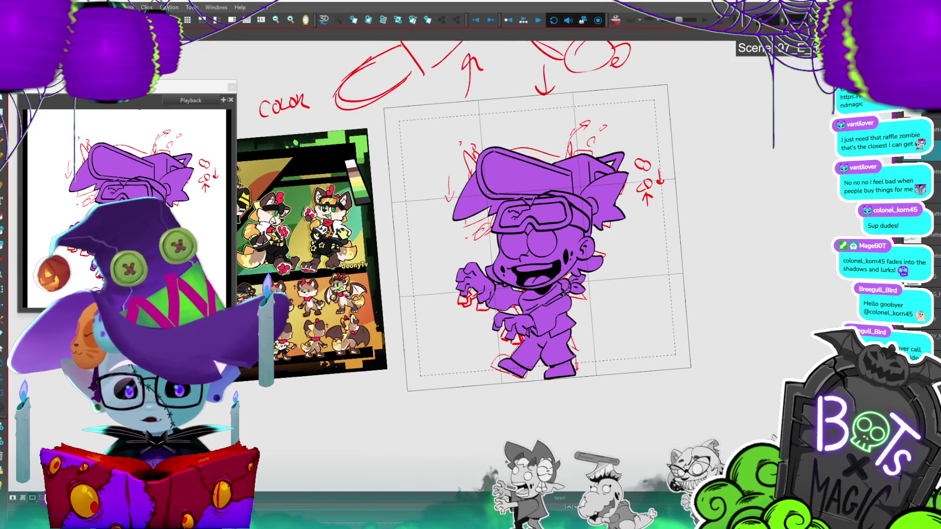
key(2)
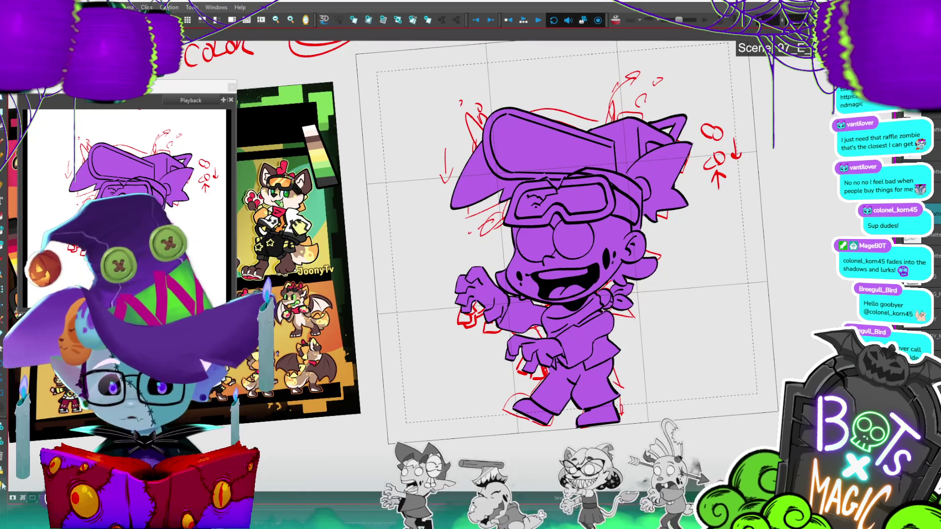
key(shift+l)
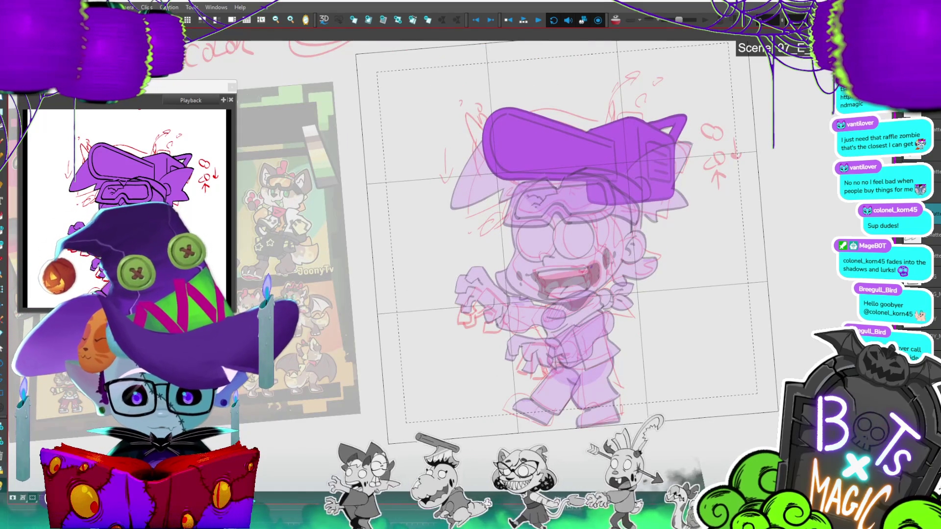
Step: Isolate the head, goggles and front arm in turn, then cycle to the other arm and the leg and boot
click(936, 164)
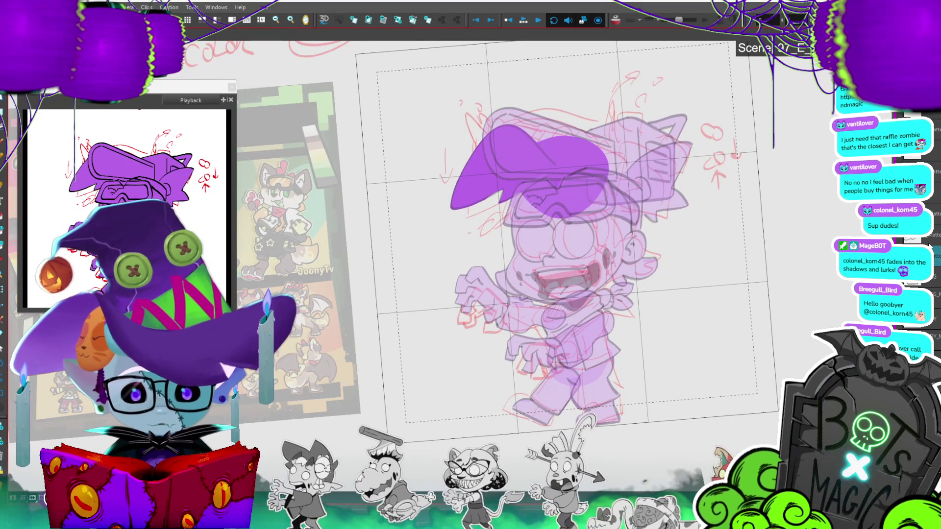
click(937, 158)
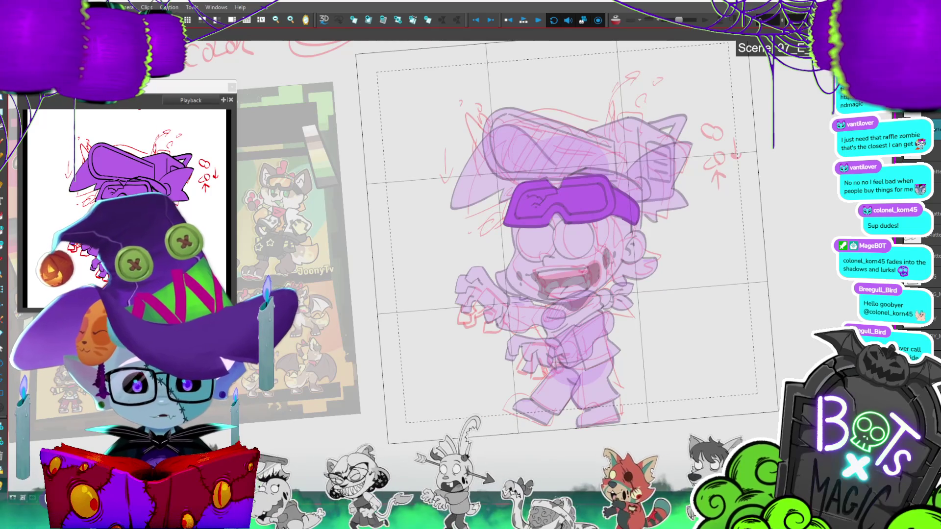
click(559, 343)
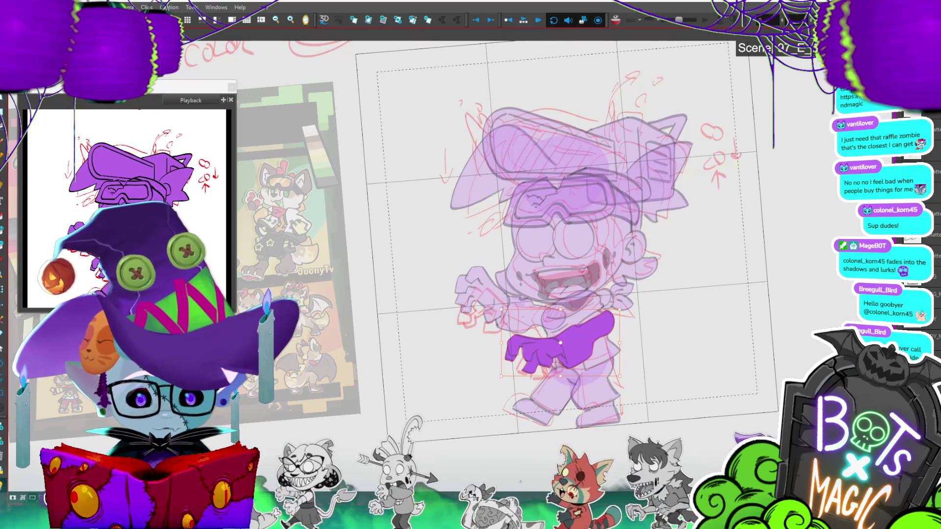
key(slash)
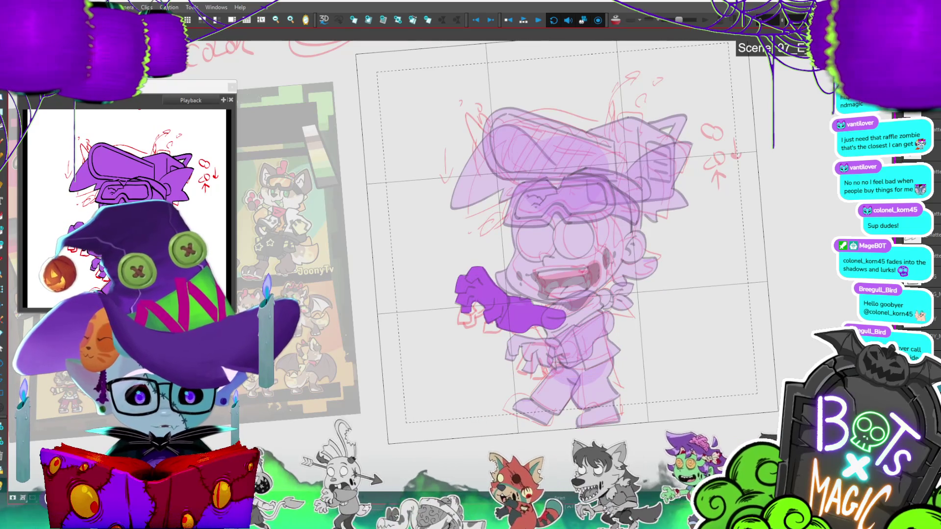
key(slash)
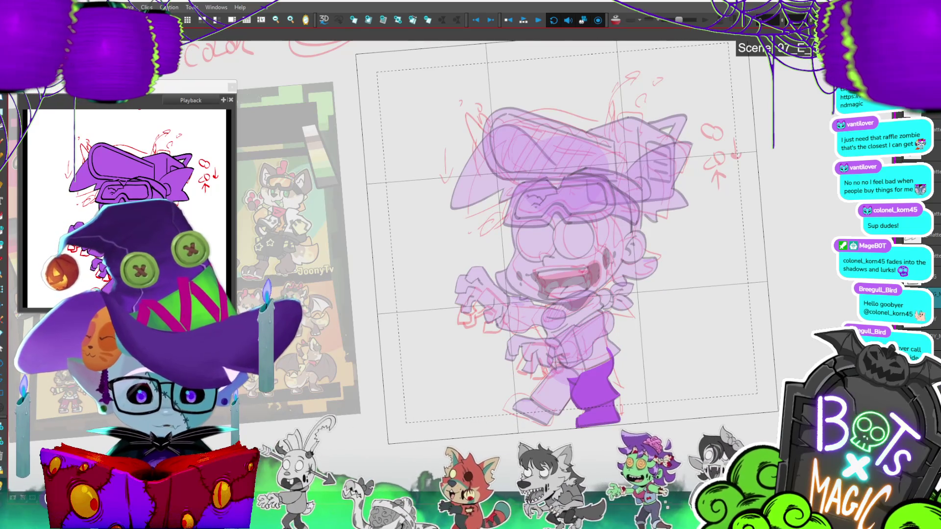
scroll(480, 431, up, 4)
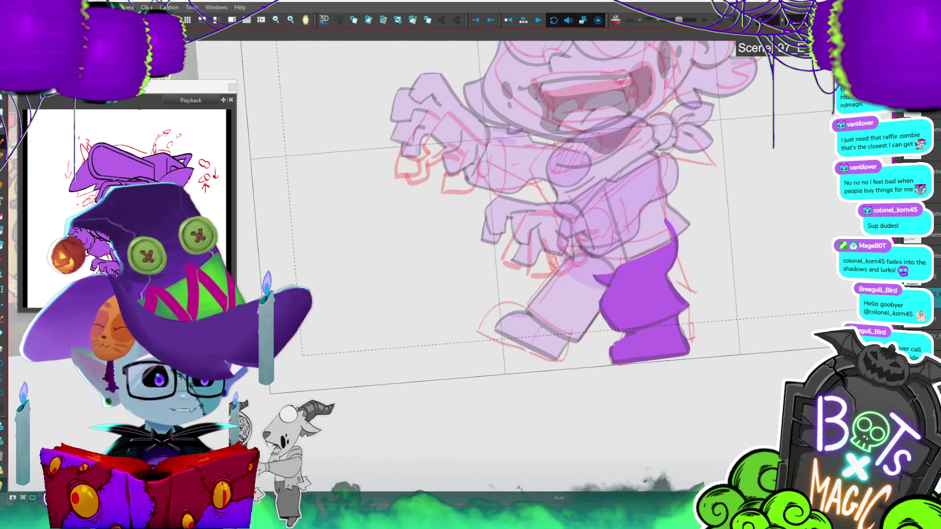
Step: Pan and zoom from the leg back to the whole character, then select the stray mark near the foot
mouse_move(726, 378)
mouse_down()
mouse_move(698, 375)
mouse_move(706, 388)
mouse_up()
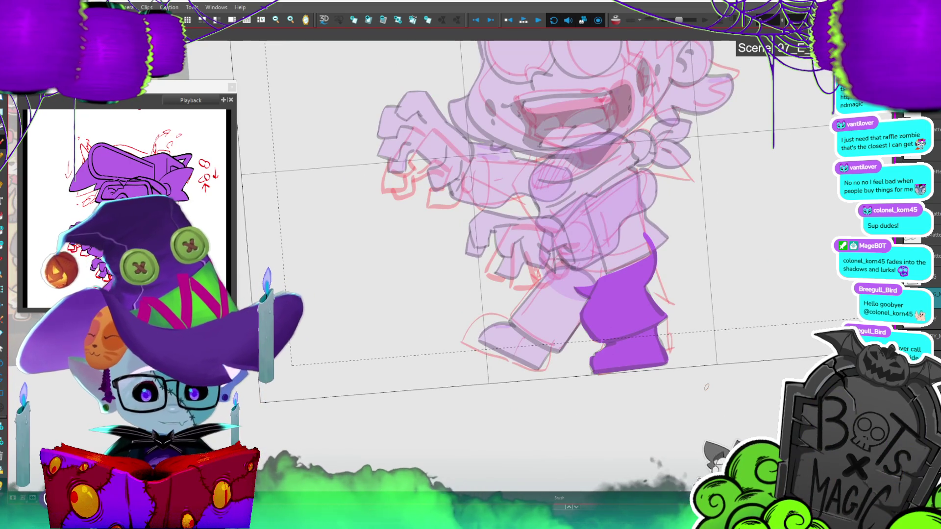
drag(706, 387, 772, 321)
scroll(772, 321, down, 3)
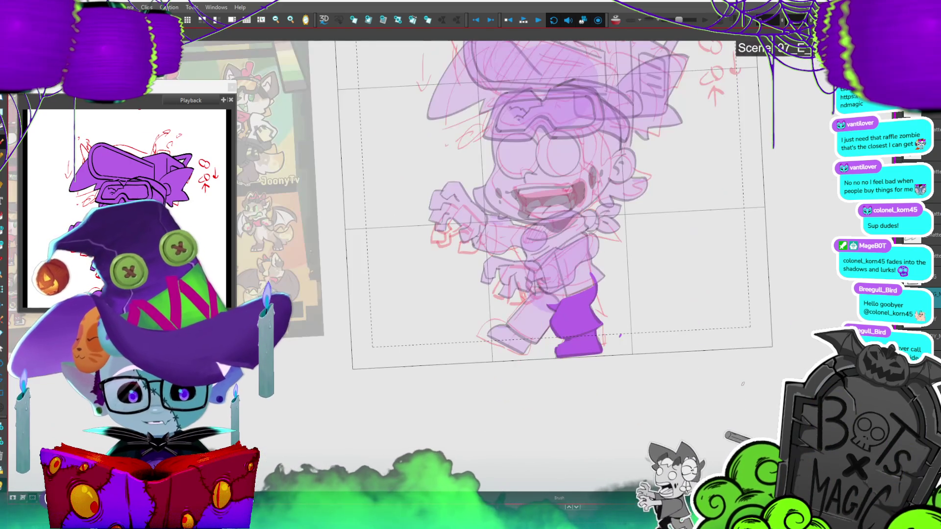
drag(683, 392, 732, 422)
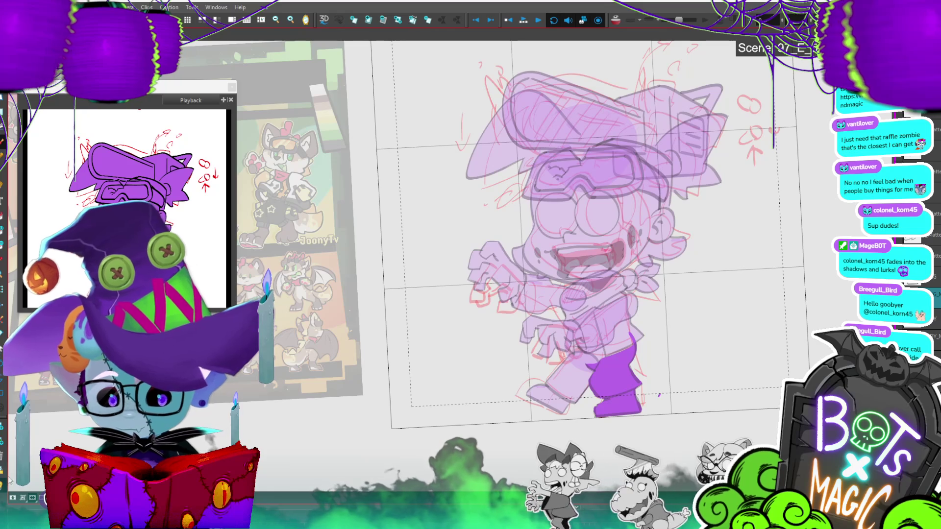
scroll(524, 177, up, 2)
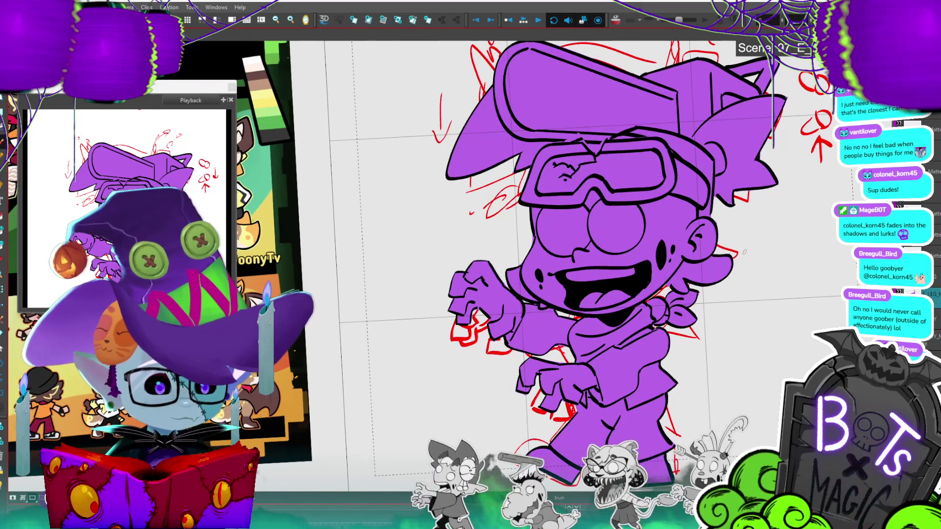
scroll(471, 245, down, 2)
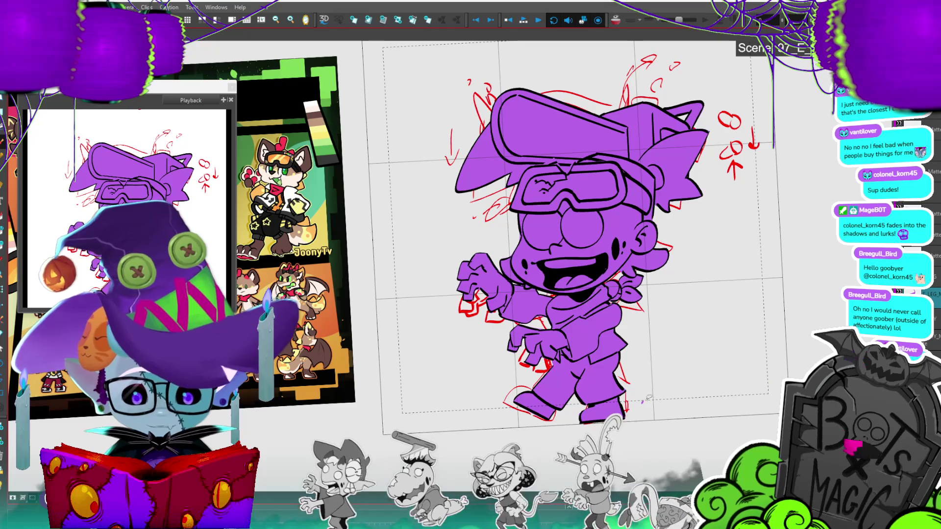
click(643, 402)
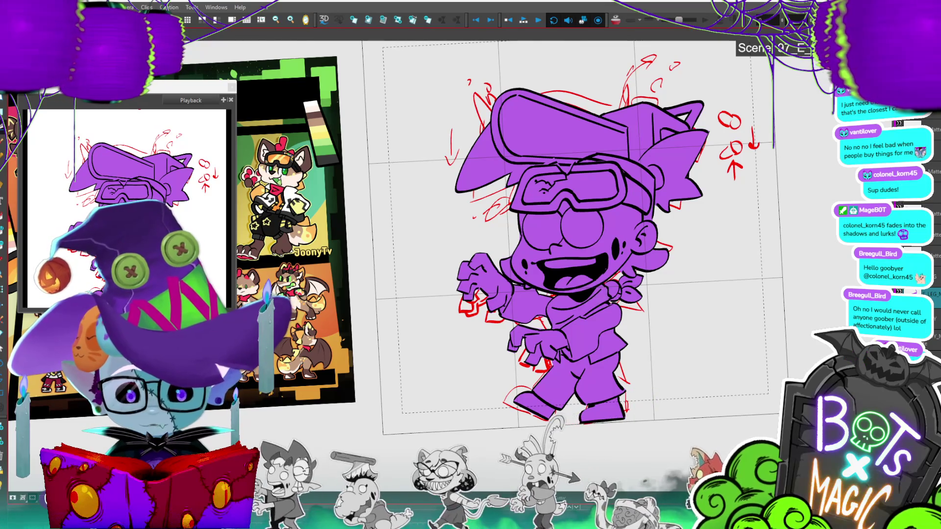
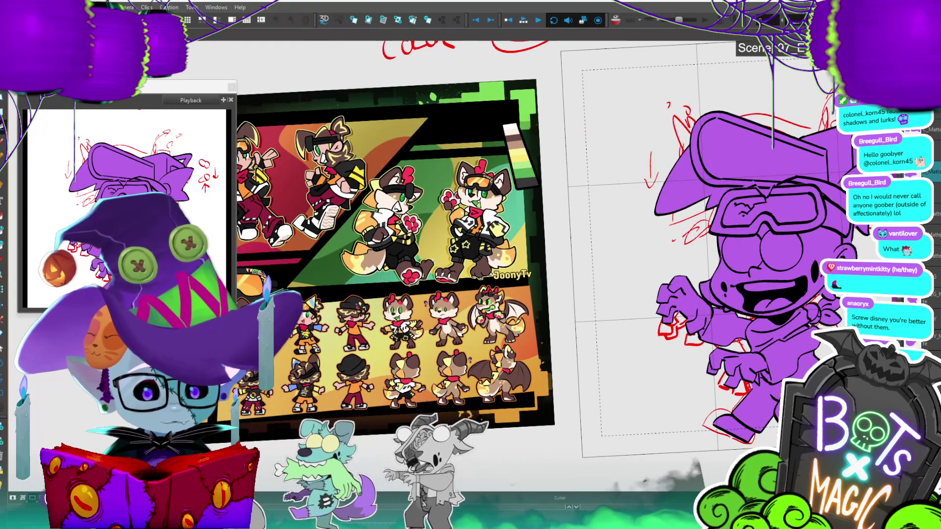
Step: Fill the zombie's face and both ears with the light green skin colour
key(alt+i)
click(802, 256)
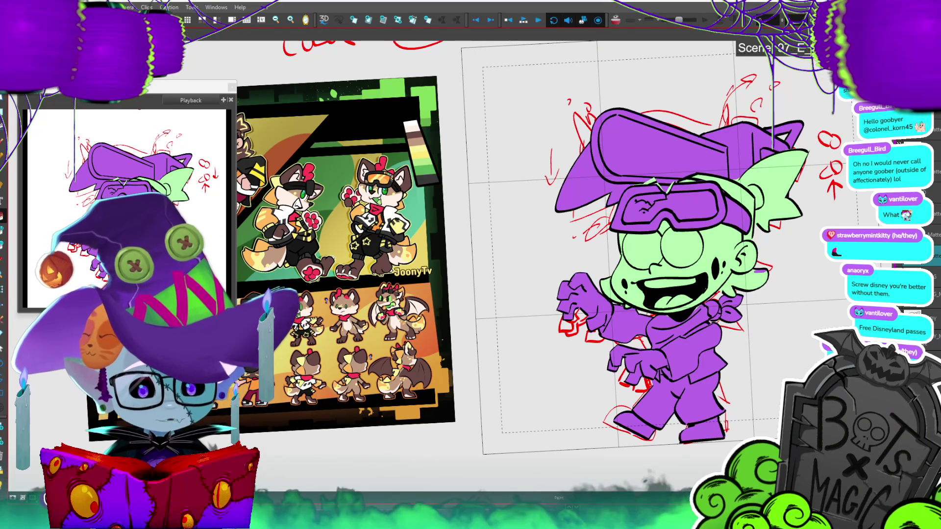
click(597, 177)
scroll(583, 108, up, 2)
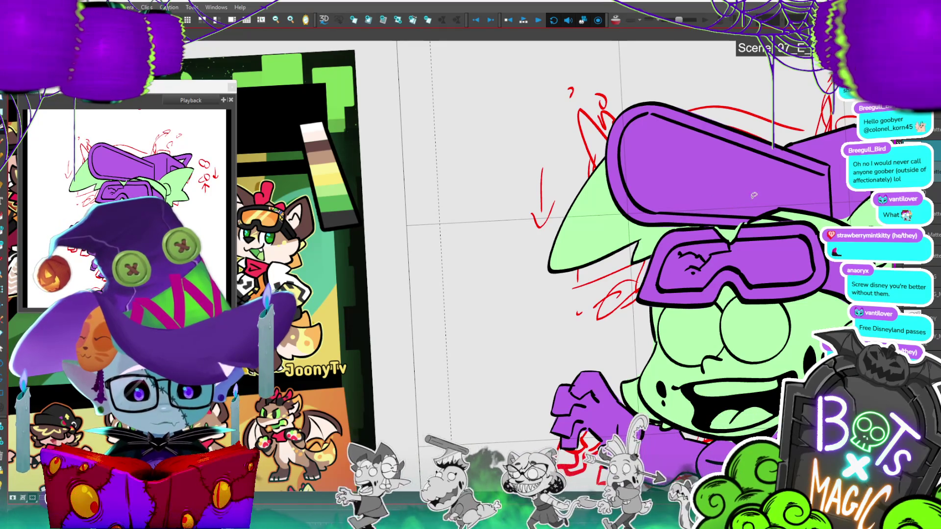
Step: Zoom in on the face and torso and begin outlining the lower hand
key(2)
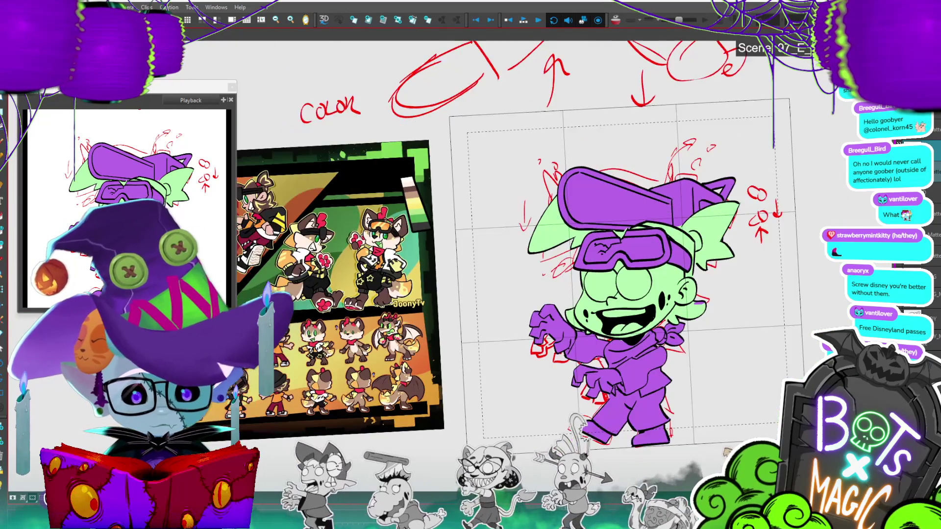
key(2)
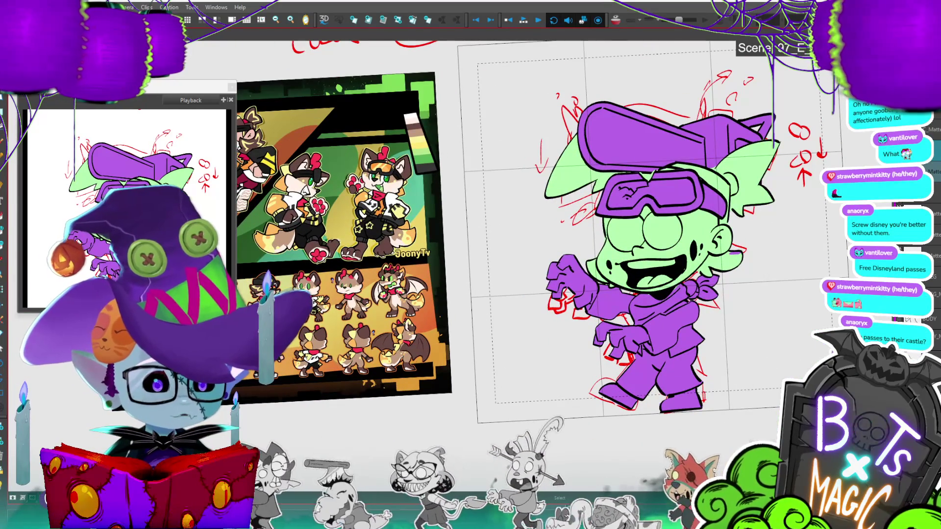
key(1)
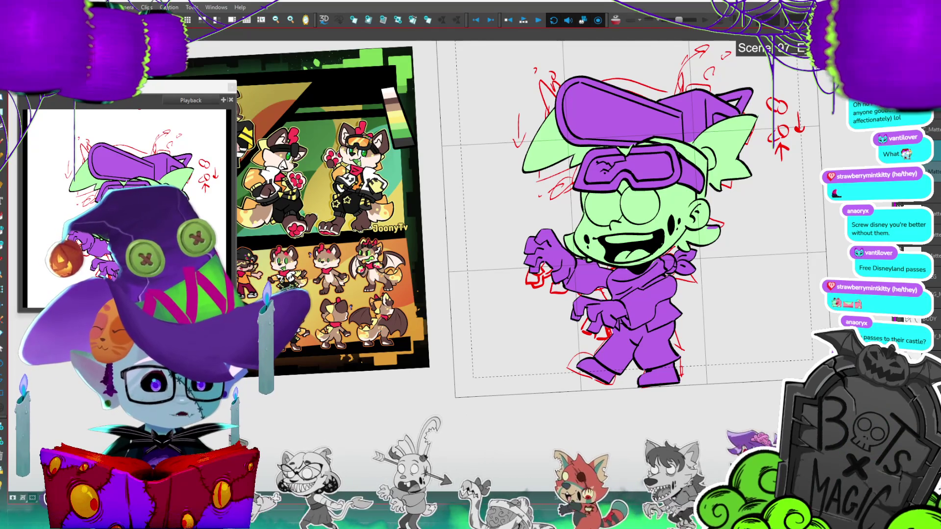
key(2)
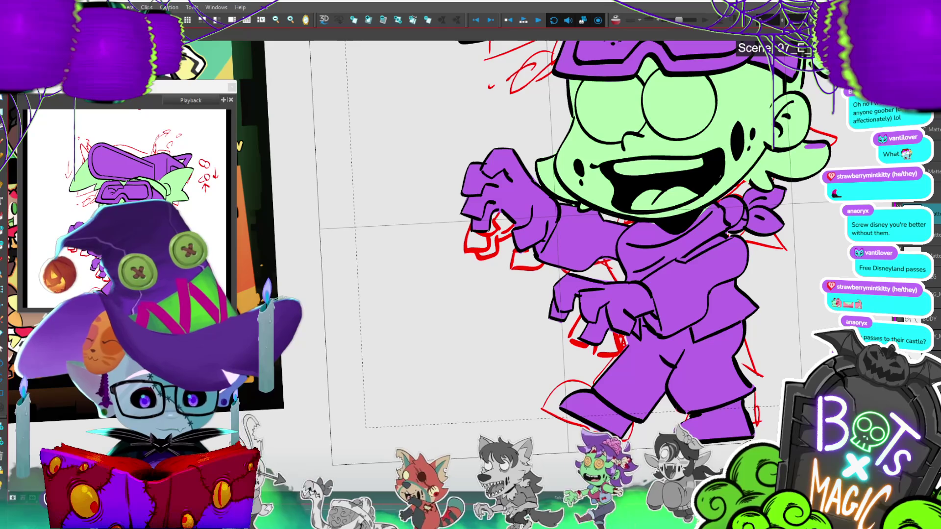
mouse_move(626, 282)
mouse_down()
mouse_move(639, 284)
mouse_move(652, 312)
mouse_move(622, 345)
mouse_move(538, 285)
mouse_move(622, 285)
mouse_up()
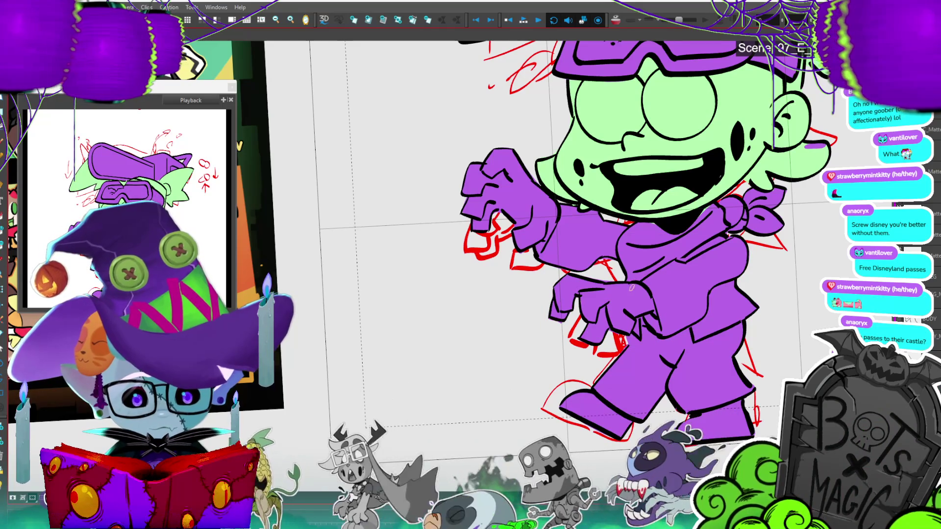
Step: Lasso the lower hand and the upper-left hand to fill both light green
mouse_move(638, 283)
mouse_down()
mouse_move(651, 301)
mouse_move(607, 345)
mouse_move(527, 319)
mouse_move(605, 283)
mouse_move(637, 284)
mouse_up()
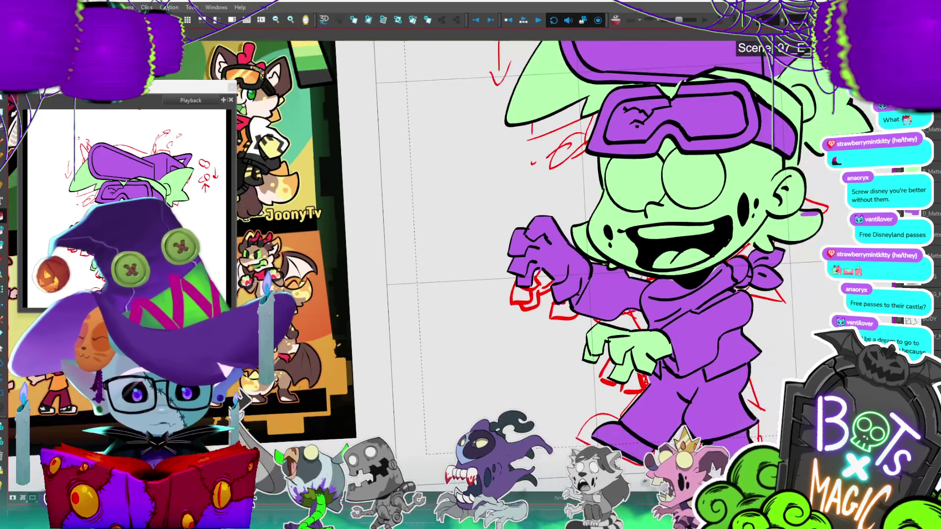
mouse_move(581, 289)
mouse_down()
mouse_move(564, 300)
mouse_move(510, 299)
mouse_move(562, 226)
mouse_move(583, 261)
mouse_up()
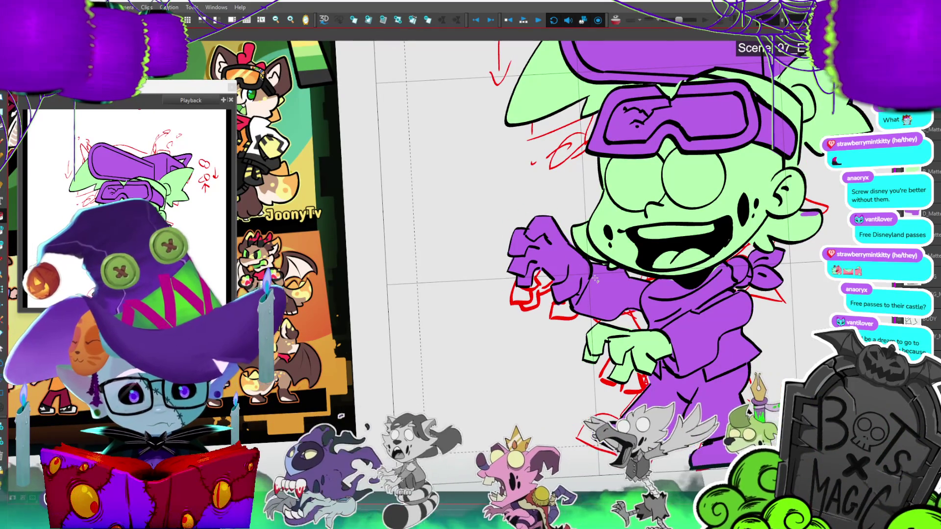
drag(569, 245, 586, 268)
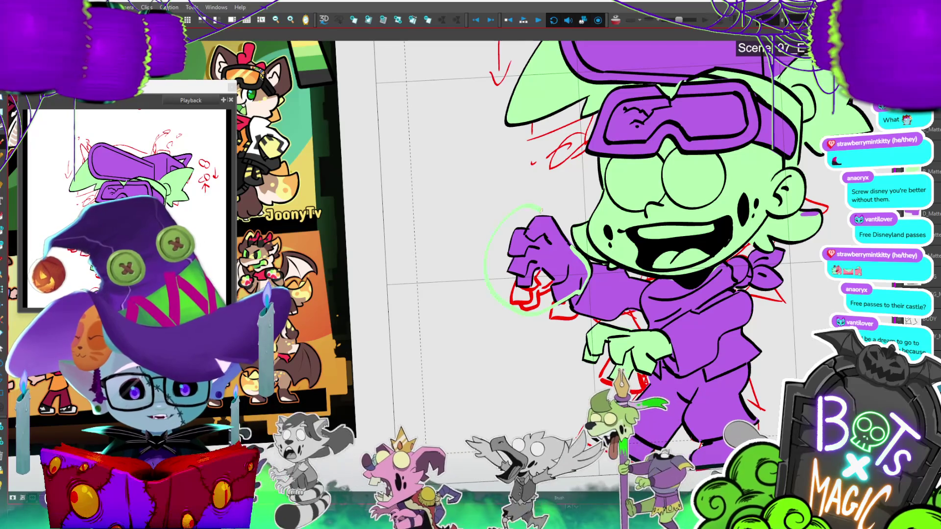
drag(586, 274, 581, 262)
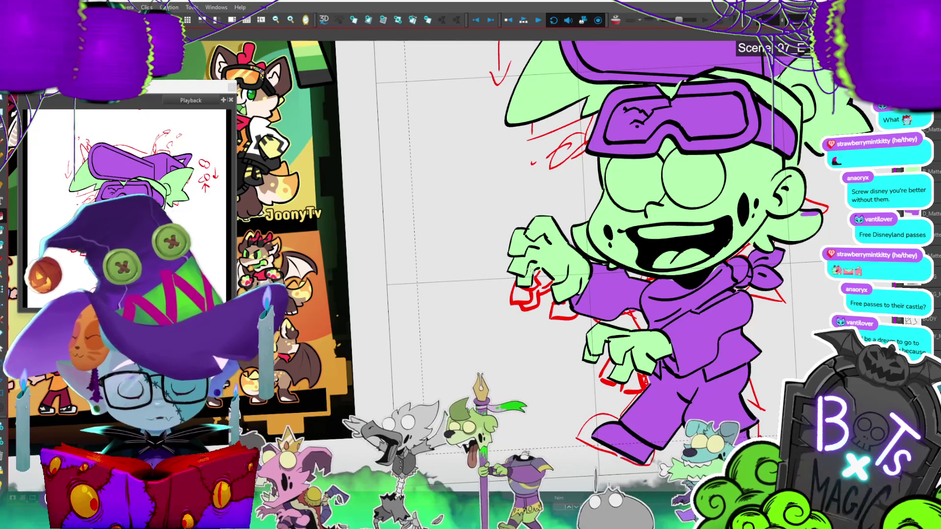
drag(531, 272, 470, 259)
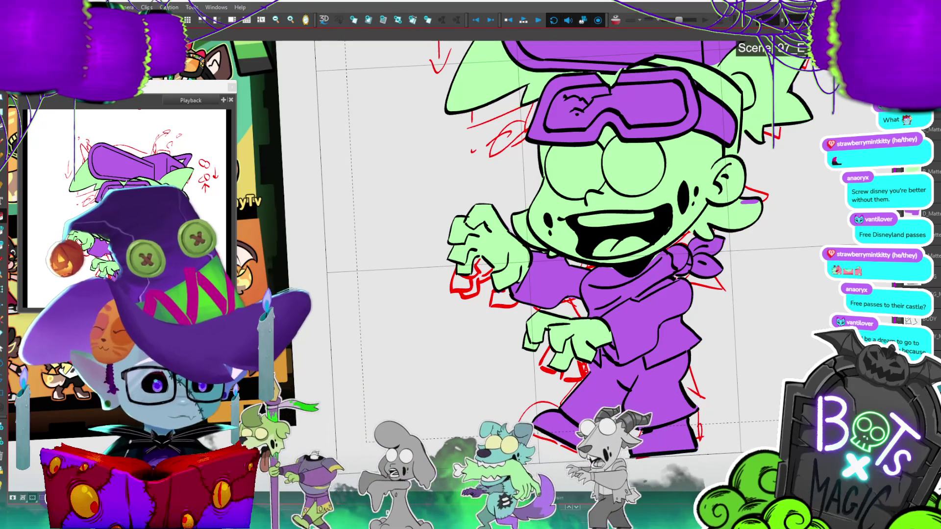
scroll(858, 483, down, 3)
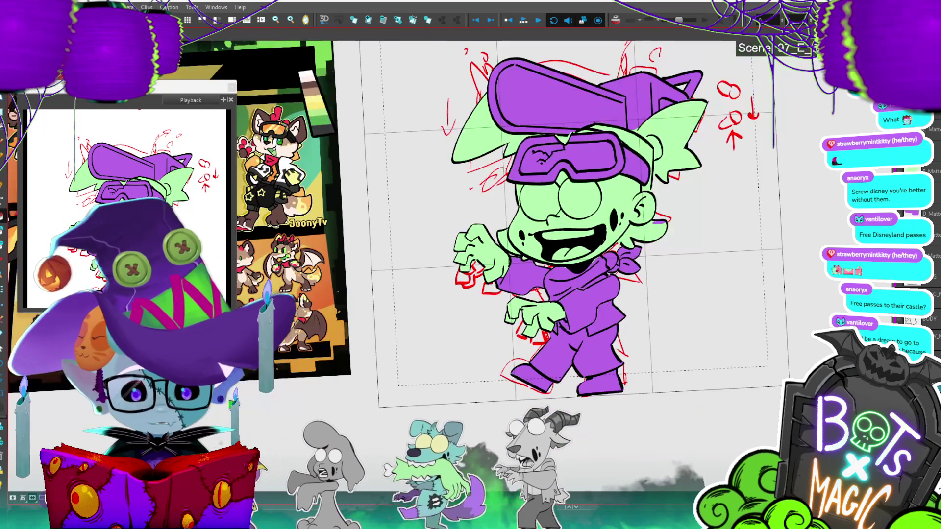
Step: Fill both eyes pale yellow and recolour the tongue from pink to light blue
scroll(528, 243, up, 2)
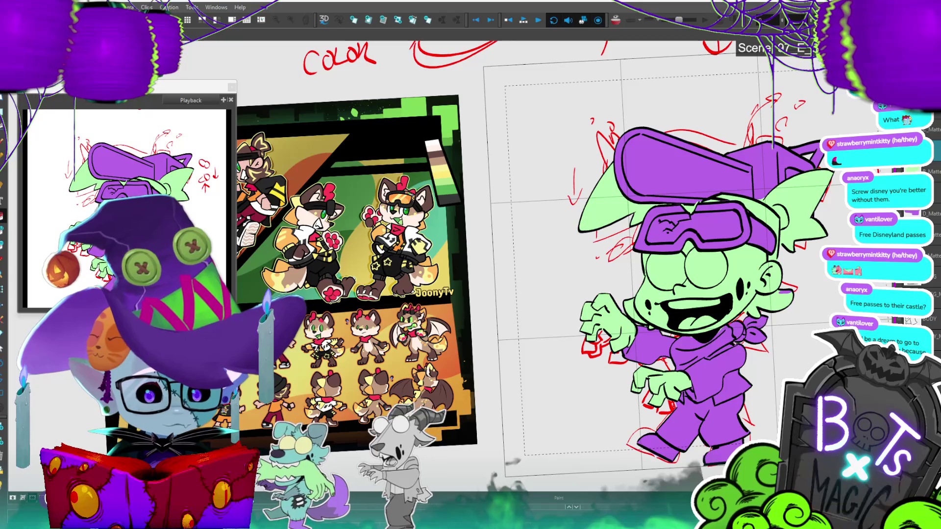
click(712, 275)
click(680, 273)
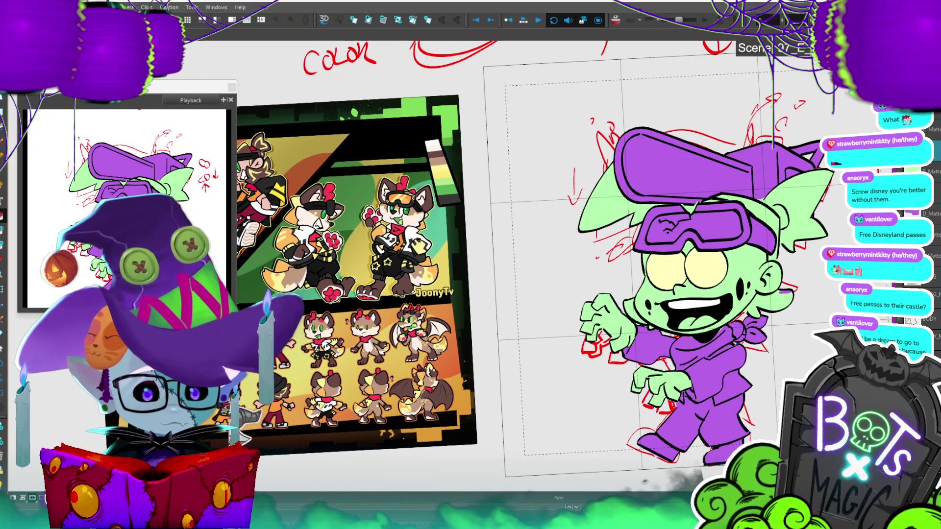
click(712, 316)
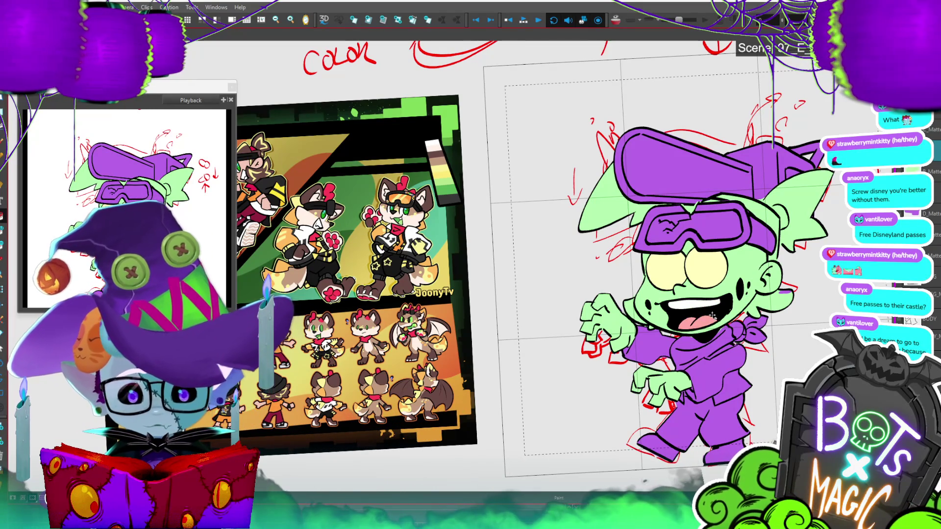
key(1)
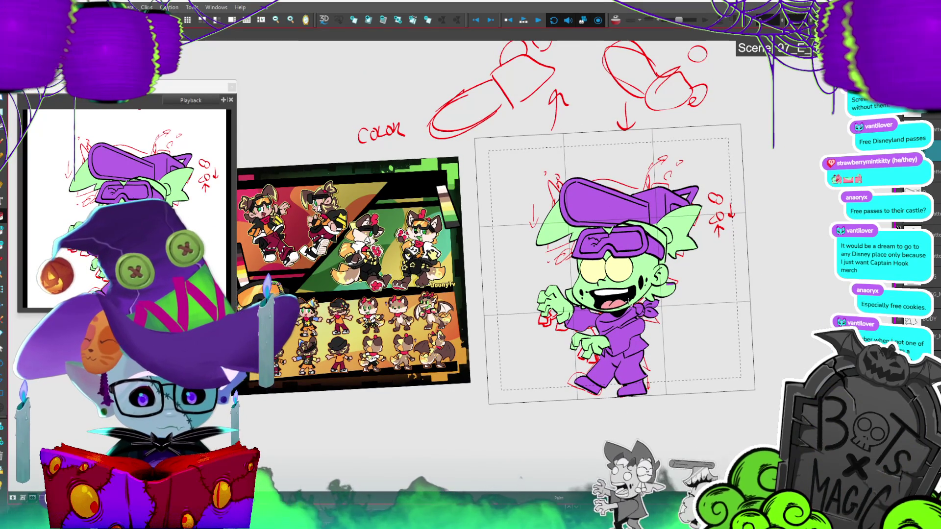
click(618, 300)
key(2)
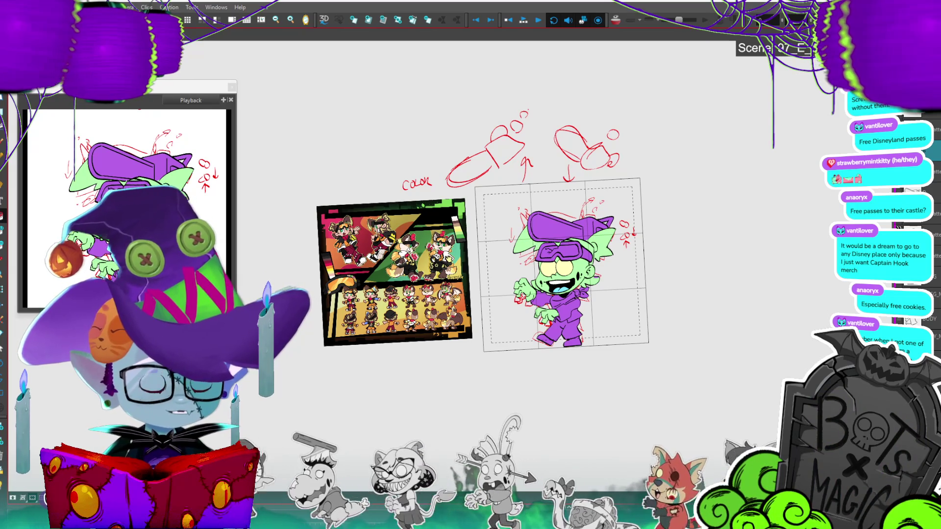
Step: Recentre and zoom the view around the character sketch
scroll(544, 254, up, 5)
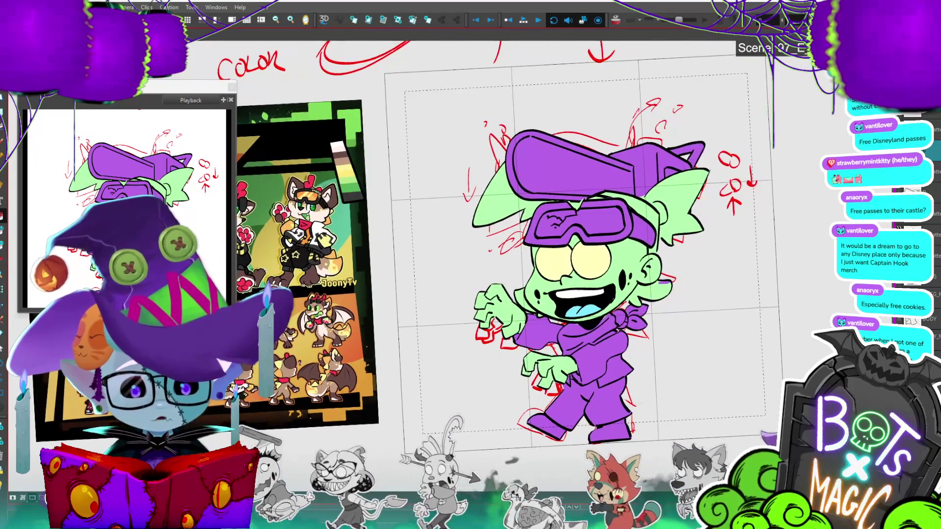
mouse_move(545, 254)
mouse_down()
mouse_move(584, 234)
mouse_move(556, 242)
mouse_up()
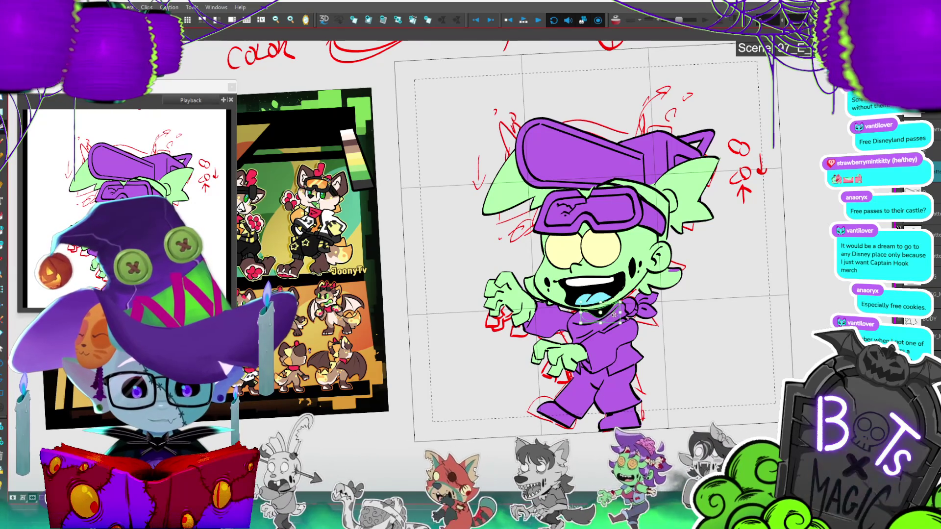
scroll(684, 283, up, 2)
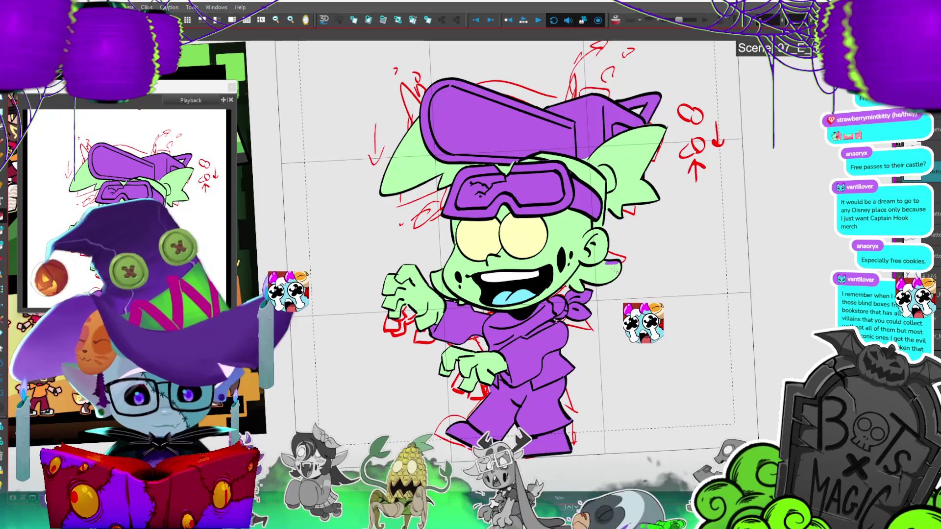
scroll(633, 263, down, 2)
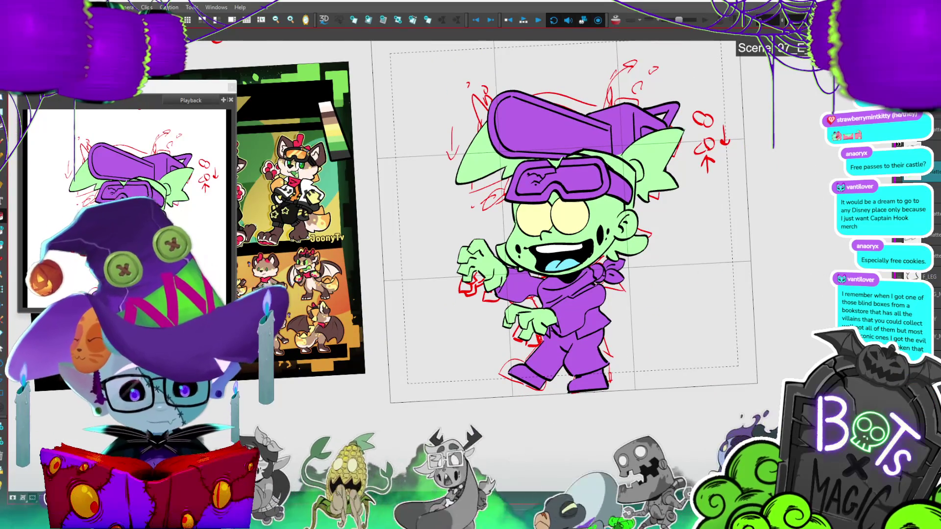
scroll(452, 246, up, 2)
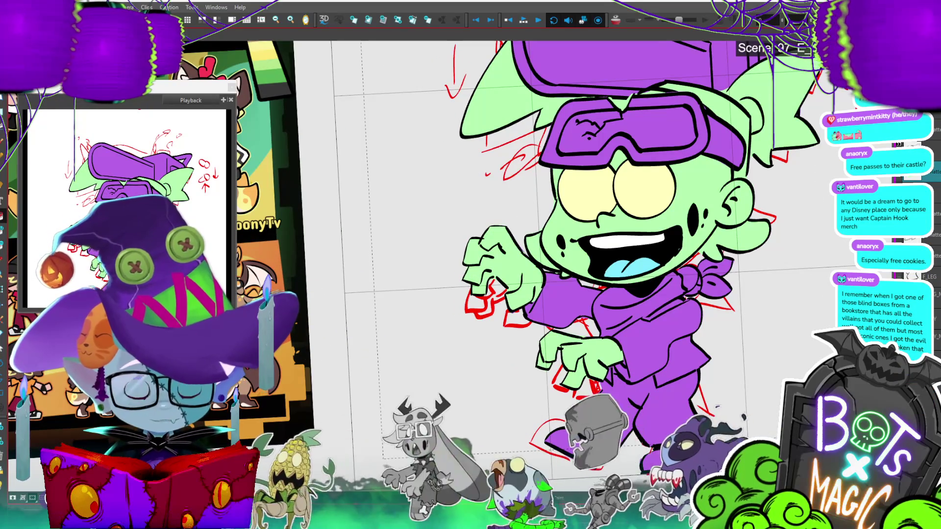
scroll(578, 220, down, 2)
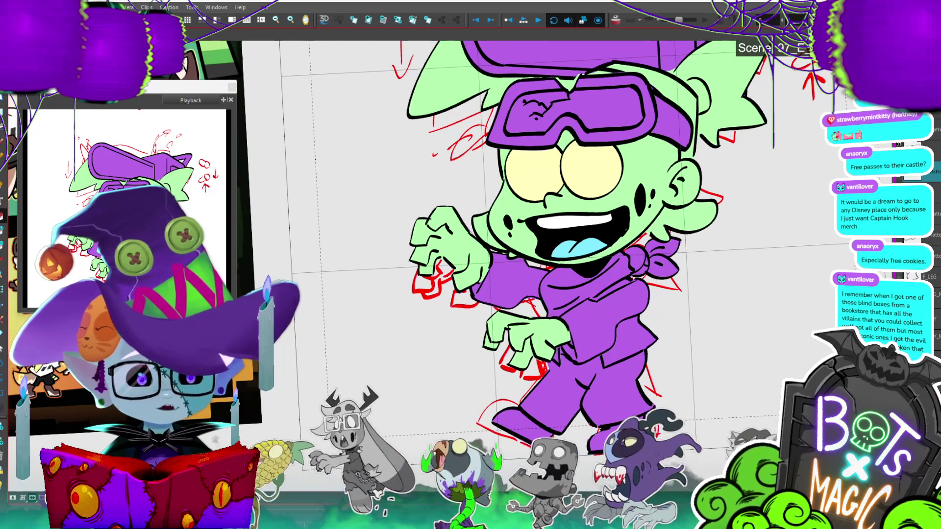
scroll(588, 211, down, 3)
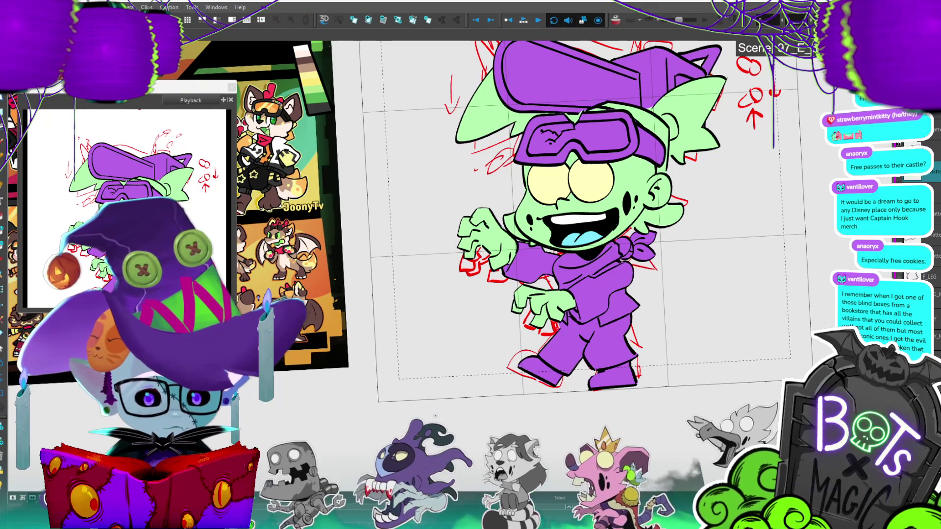
Step: On the bandana drawing, outline the bandana and fill it red
key(2)
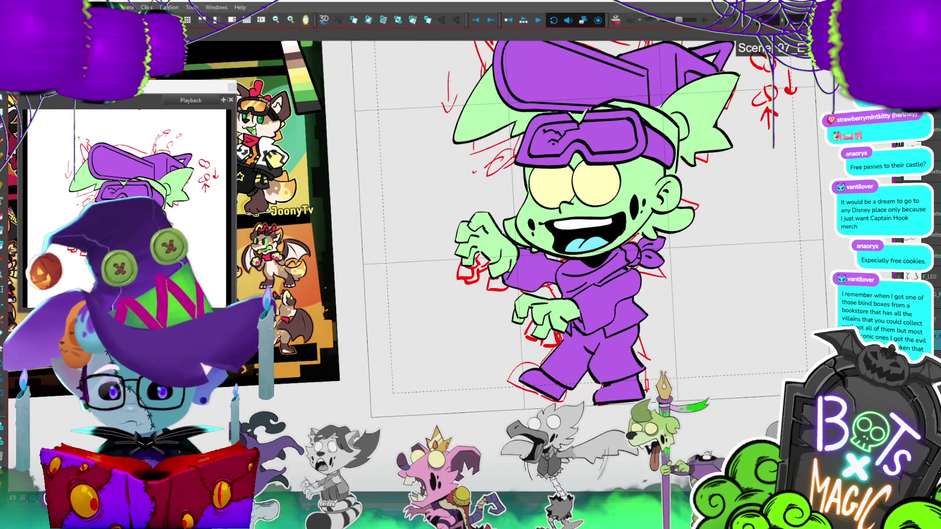
key(.)
drag(640, 267, 603, 278)
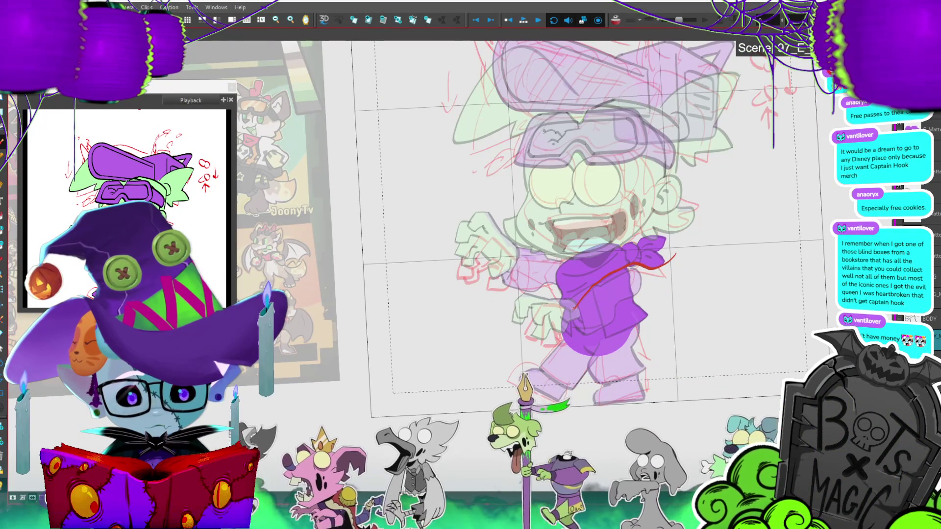
mouse_move(545, 287)
mouse_down()
mouse_move(679, 238)
mouse_move(668, 262)
mouse_move(656, 254)
mouse_up()
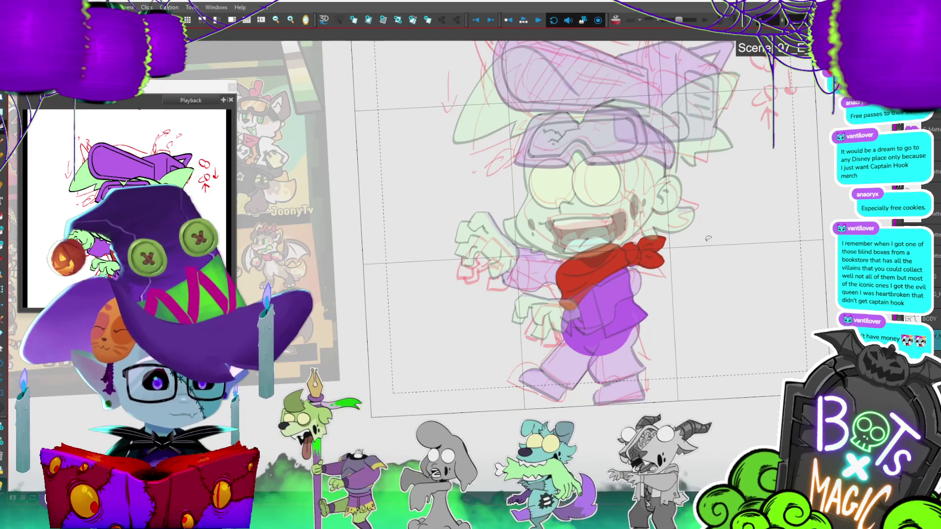
Step: Compare with the reference sheet, then zoom in on the torso and bandana
key(2)
key(2)
key(2)
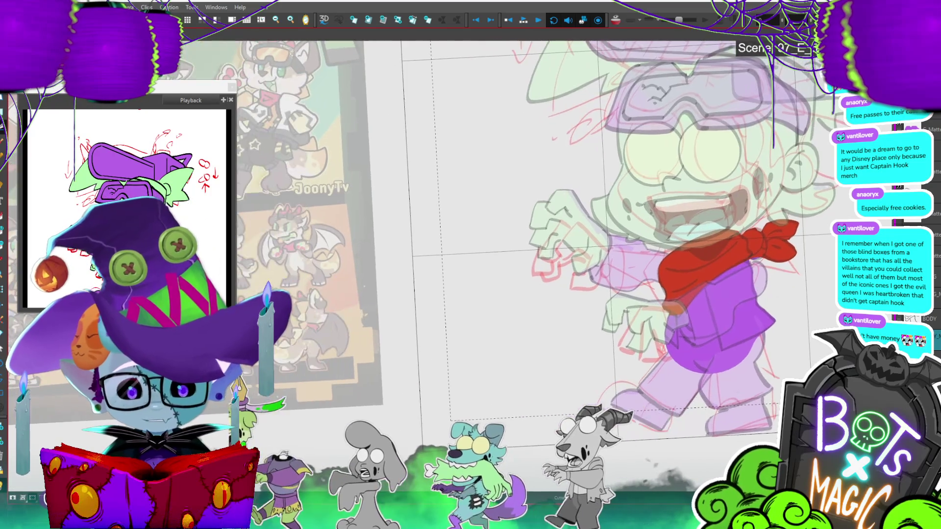
key(1)
key(1)
key(1)
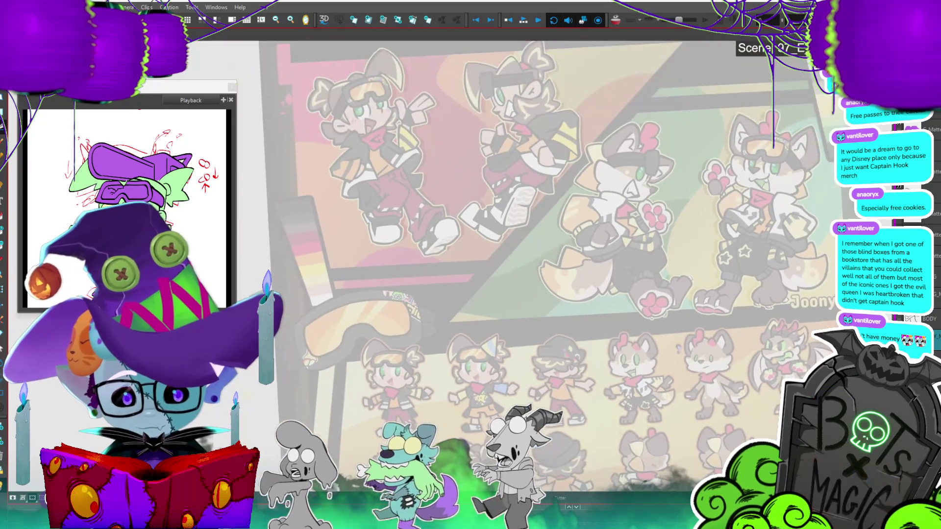
key(2)
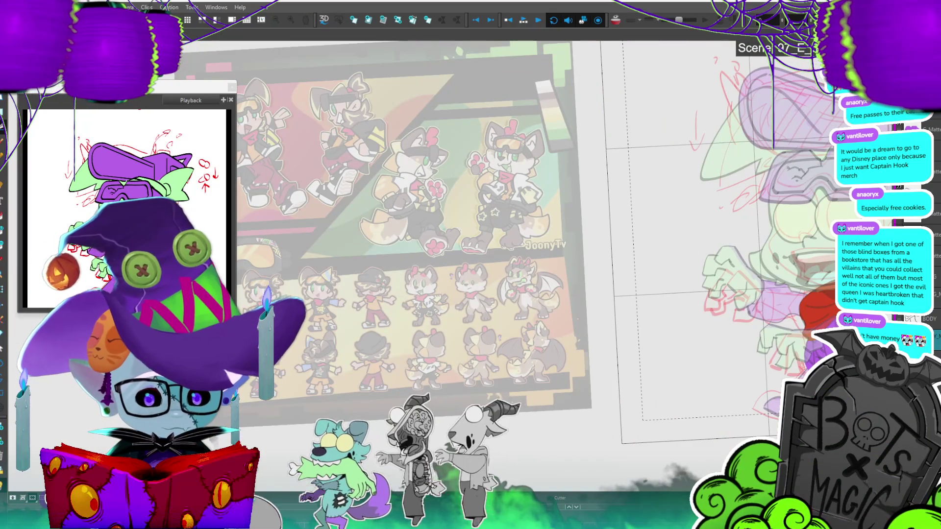
drag(539, 245, 439, 201)
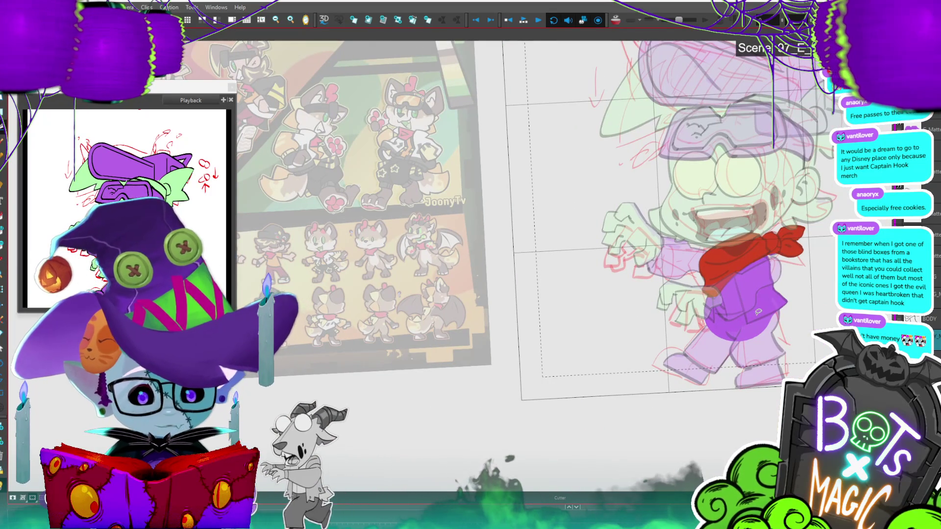
drag(759, 312, 686, 301)
scroll(686, 301, up, 2)
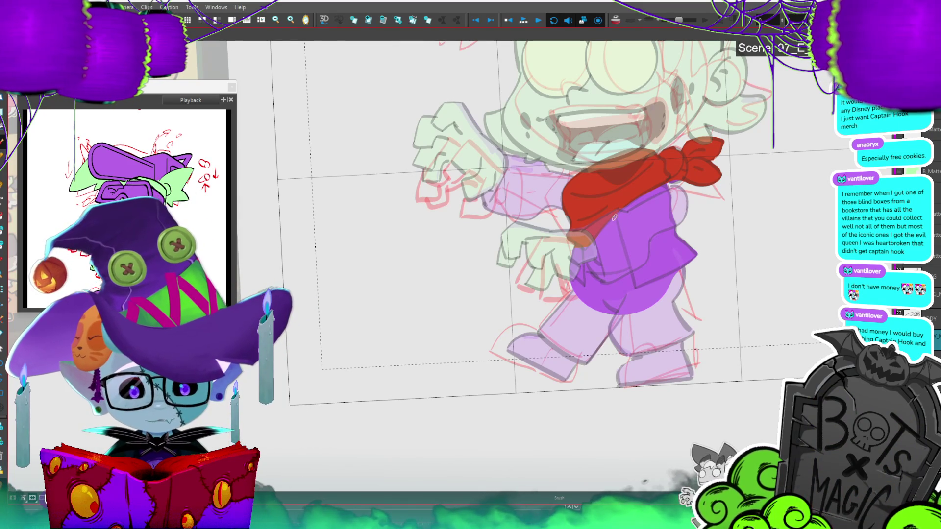
Step: Outline the shirt front on the torso and fill it solid orange
drag(632, 280, 603, 280)
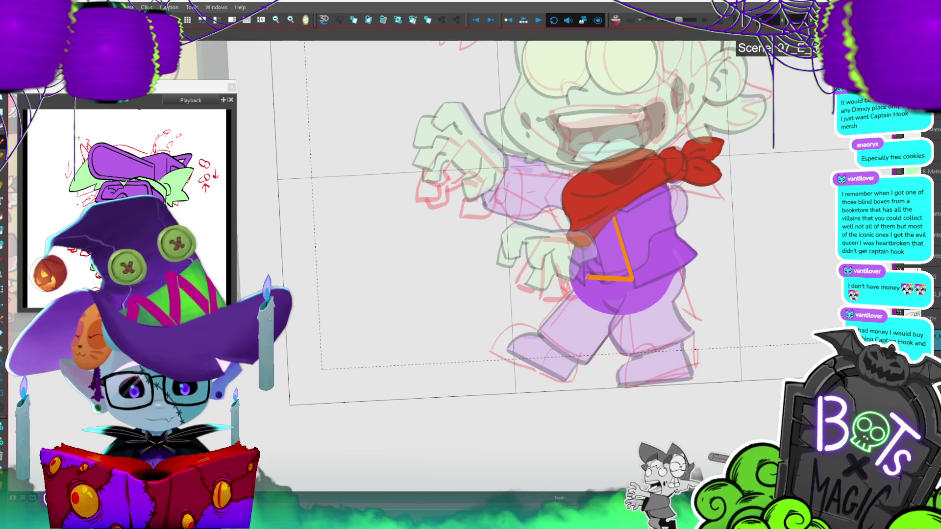
key(ctrl+z)
key(ctrl+z)
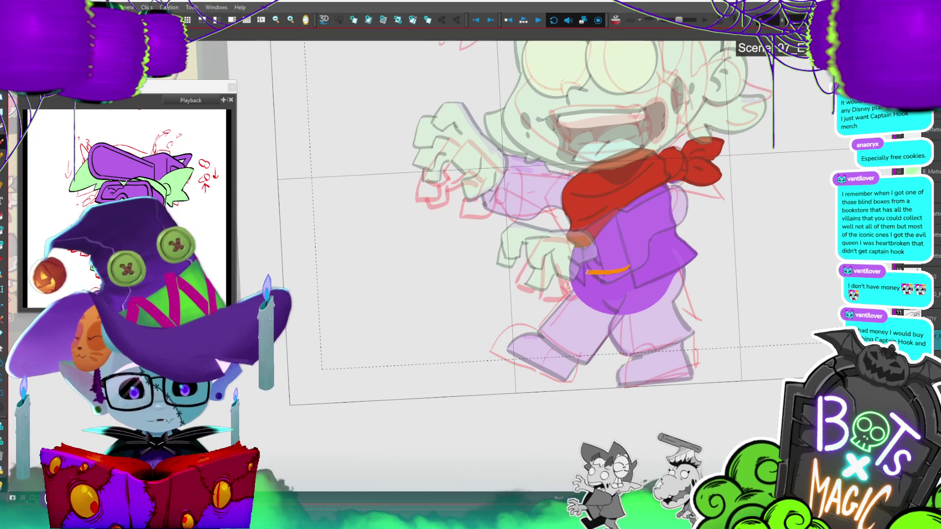
drag(613, 216, 628, 267)
click(617, 248)
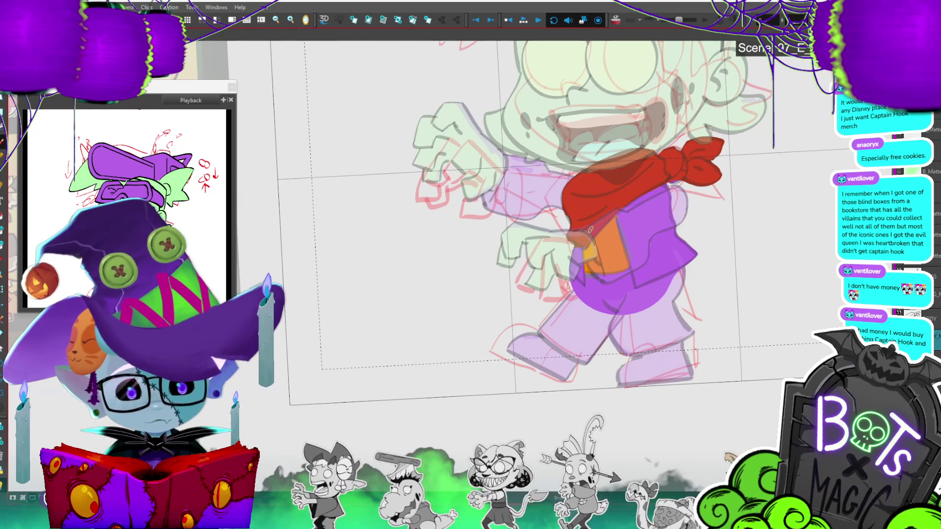
Step: Pan across to inspect the reference sheet, then return to the zombie drawing
key(1)
drag(717, 270, 743, 289)
scroll(744, 289, down, 1)
drag(351, 214, 439, 215)
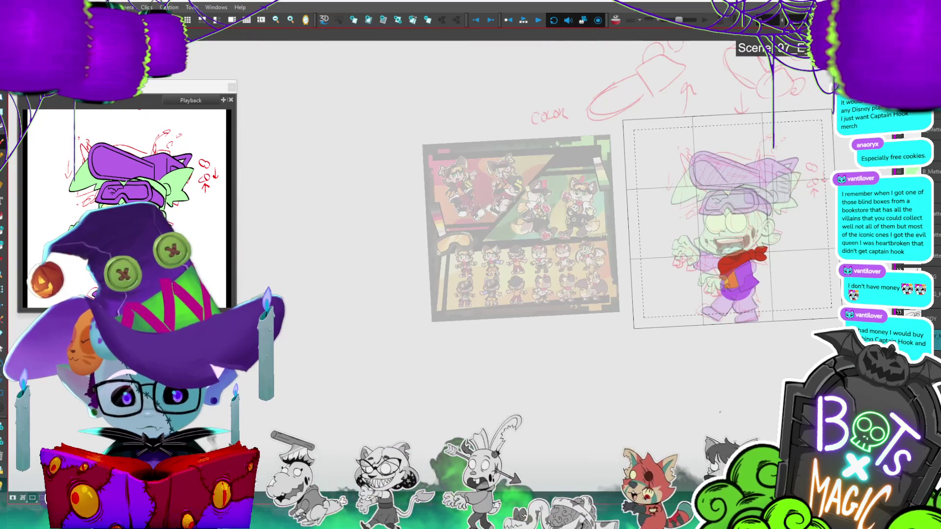
scroll(439, 214, up, 3)
drag(676, 245, 480, 265)
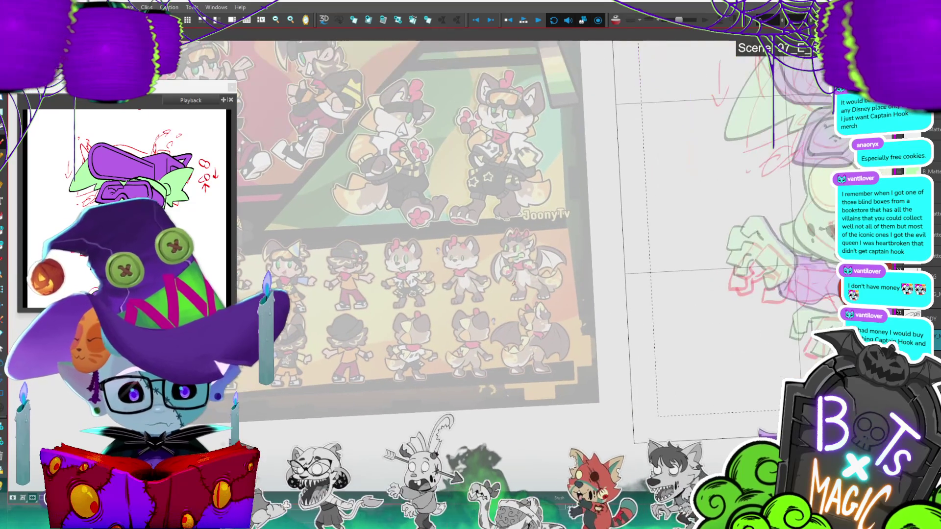
scroll(481, 266, up, 2)
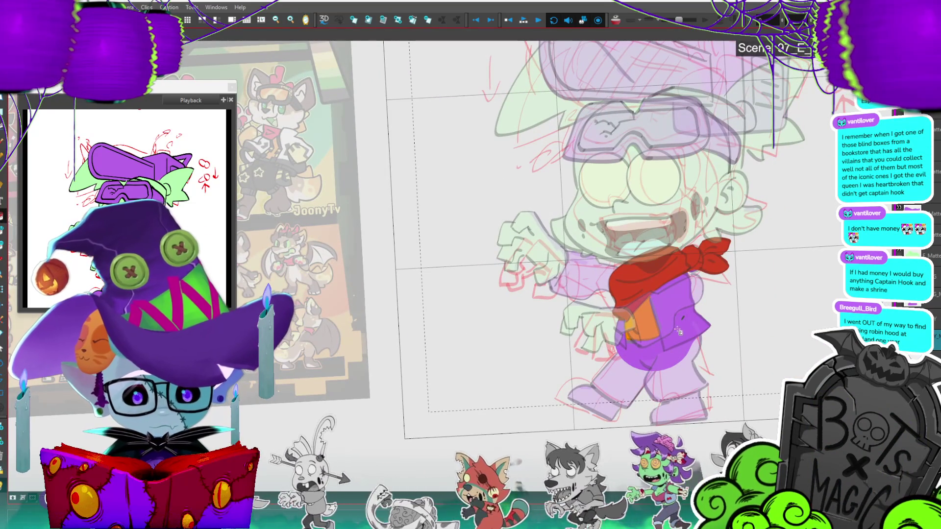
Step: Draw the vest's inner edge line and fill the right vest panel dark gray
click(660, 347)
click(660, 347)
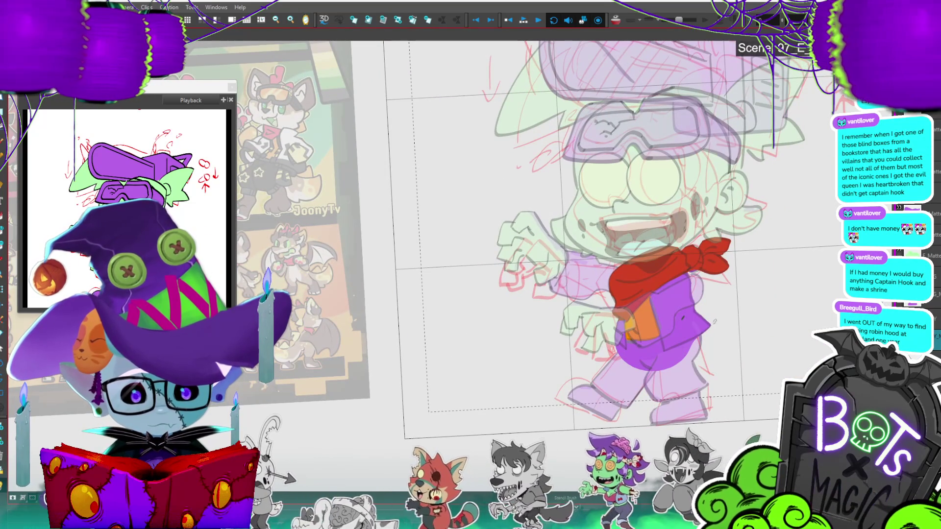
drag(665, 345, 660, 288)
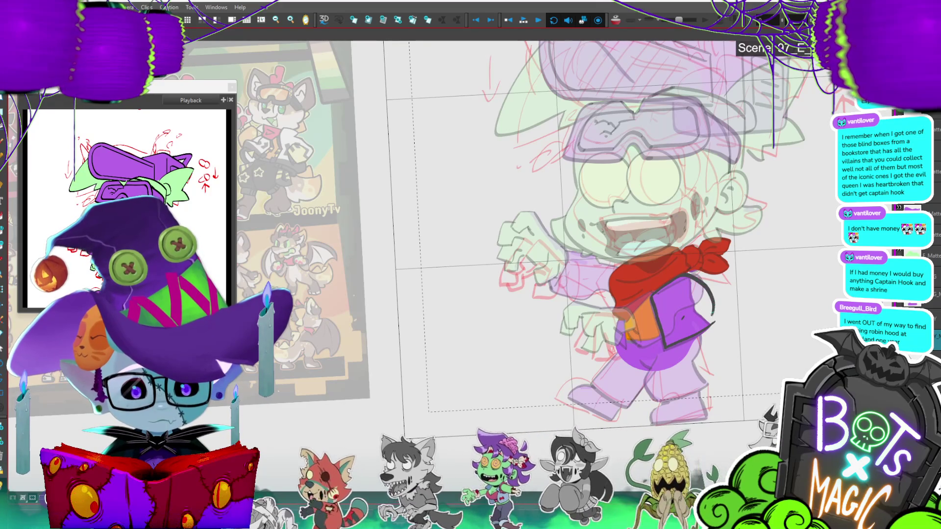
click(696, 328)
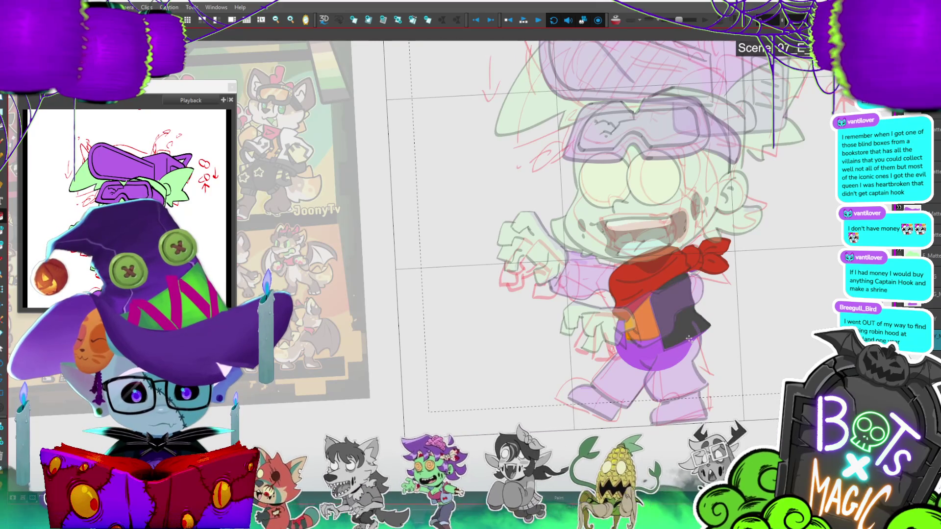
key(2)
key(2)
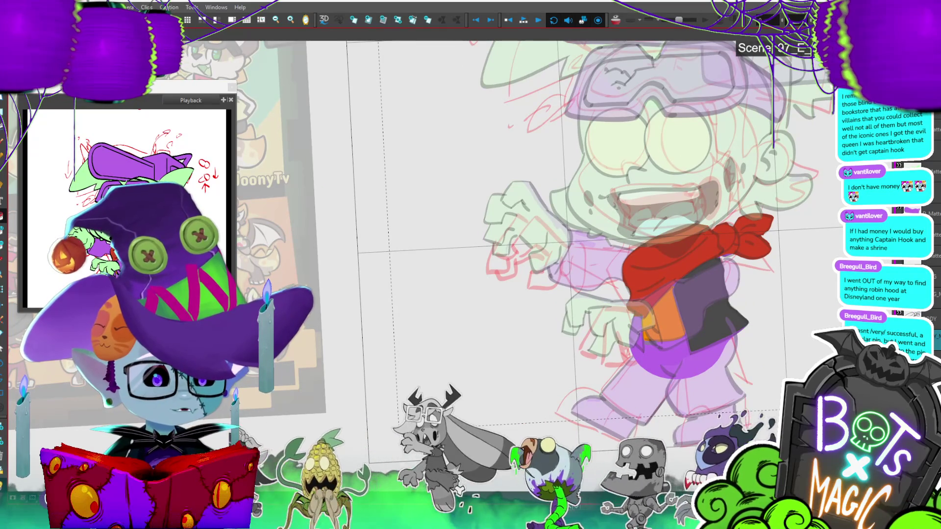
scroll(683, 307, up, 4)
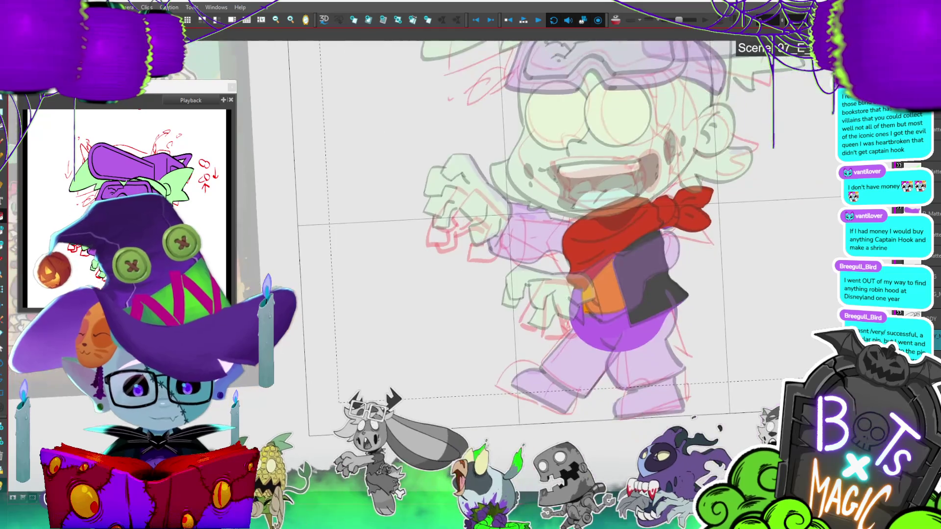
drag(682, 307, 688, 374)
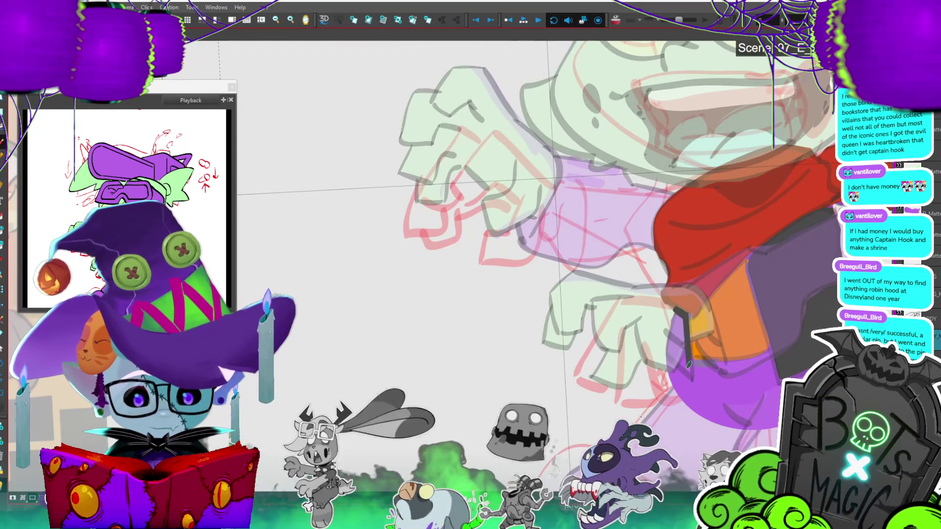
key(ctrl+z)
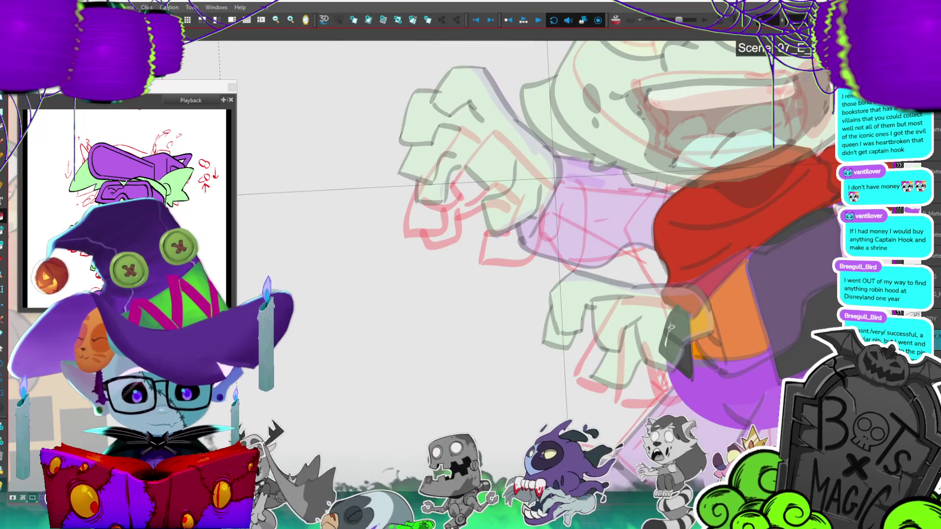
key(alt+t)
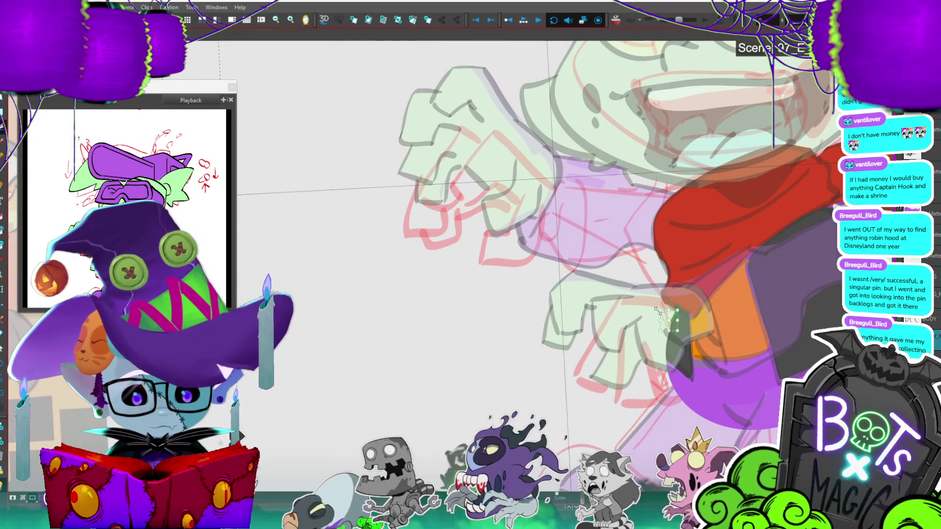
scroll(645, 315, down, 3)
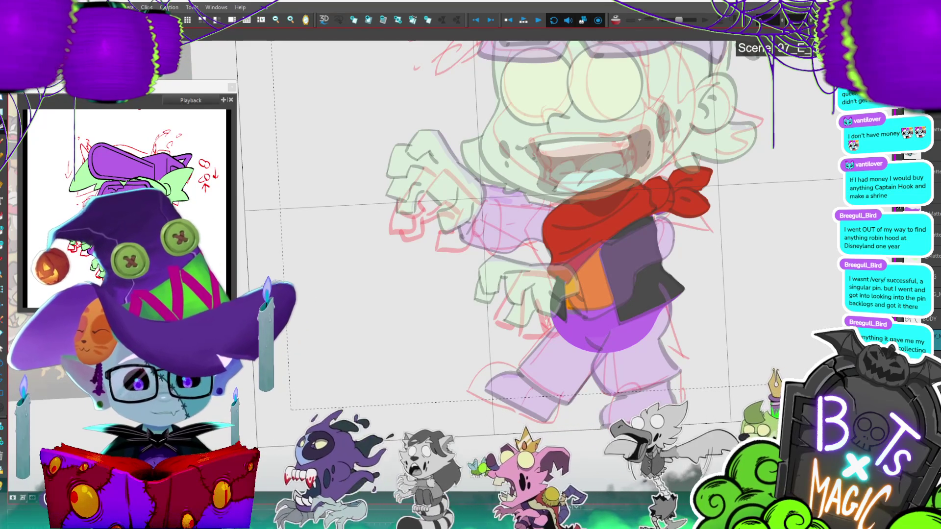
scroll(573, 174, down, 1)
scroll(574, 174, down, 1)
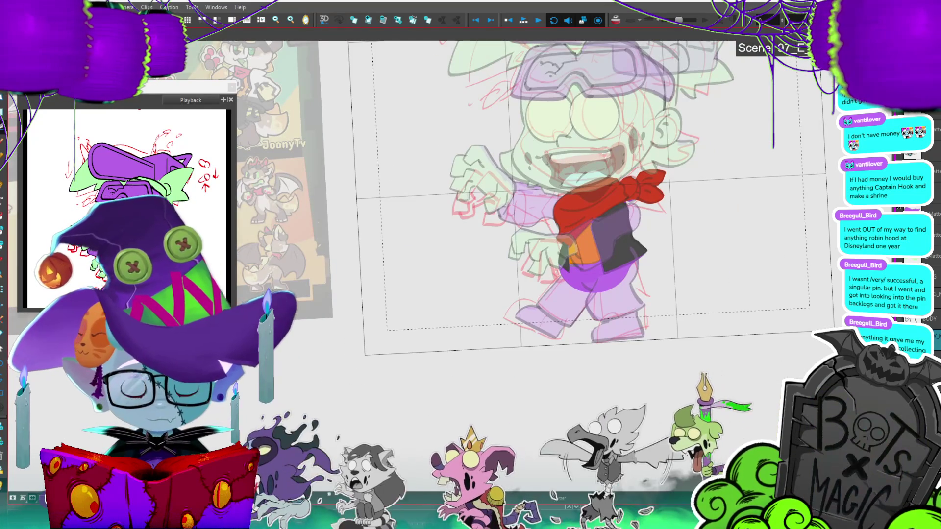
scroll(531, 284, up, 3)
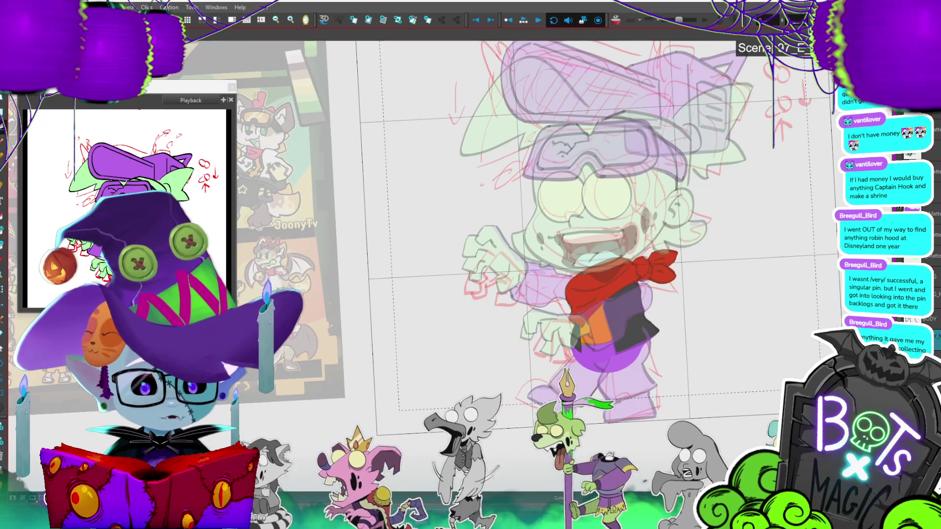
key(slash)
click(562, 278)
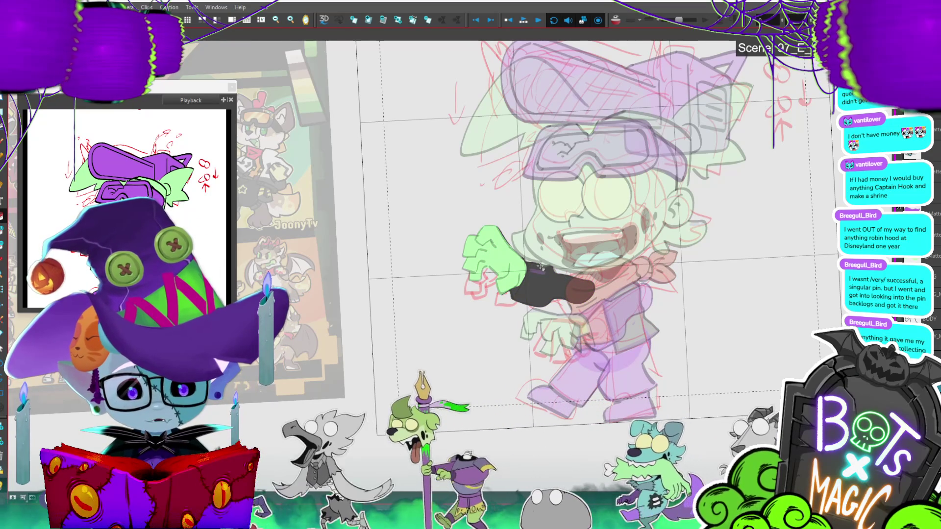
Step: Check the reference sheet, then recentre the view on the zombie drawing
drag(541, 266, 735, 275)
scroll(735, 274, down, 2)
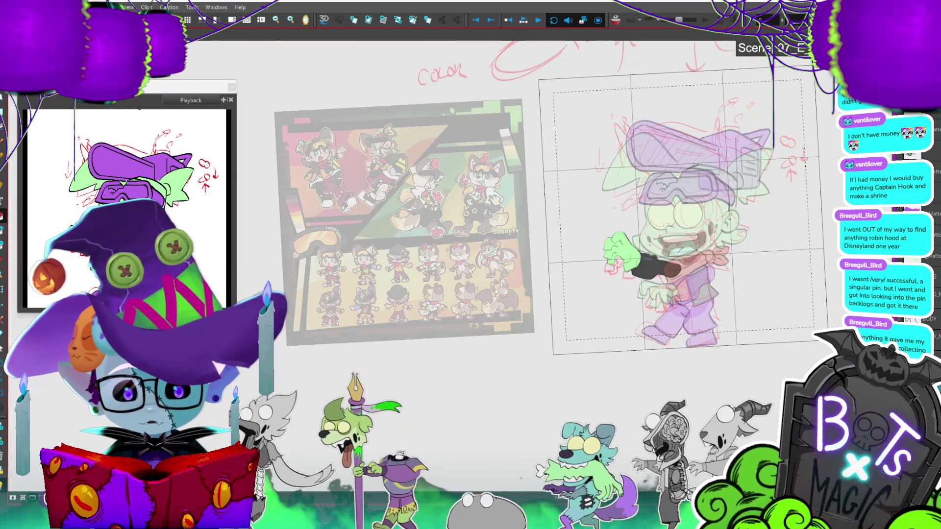
scroll(637, 220, up, 2)
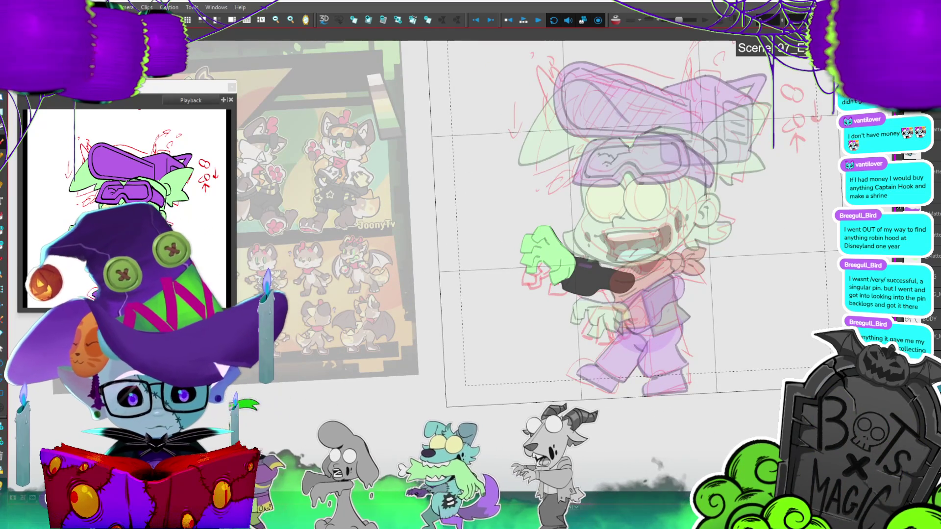
drag(490, 245, 742, 284)
drag(712, 382, 447, 337)
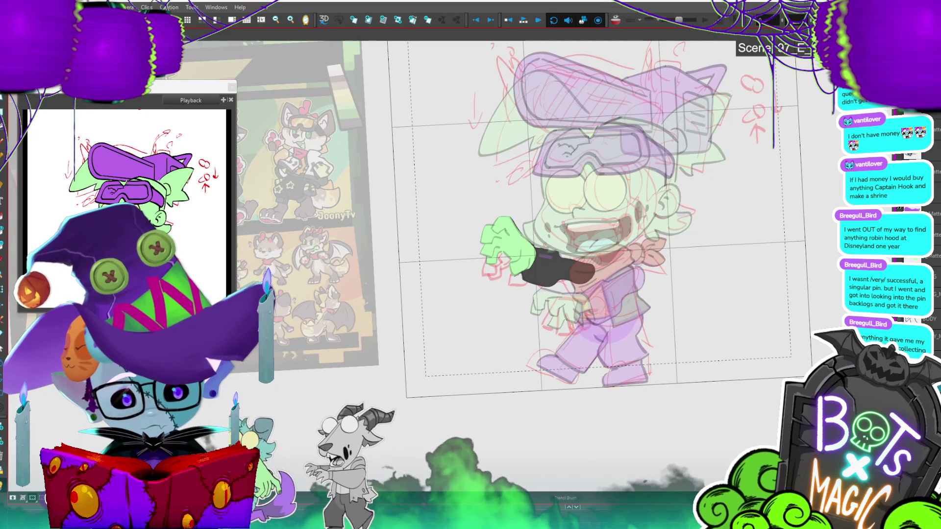
Step: Draw orange band edges on the sleeve and add a second stripe, undoing trial fills
drag(546, 248, 535, 284)
drag(550, 246, 538, 284)
mouse_move(550, 246)
mouse_down()
mouse_move(562, 262)
mouse_move(534, 282)
mouse_up()
click(554, 268)
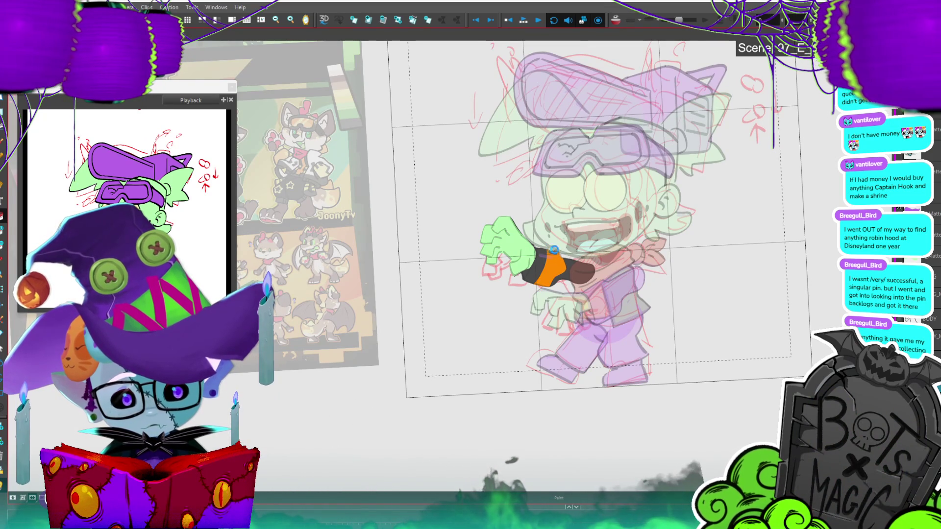
key(ctrl+z)
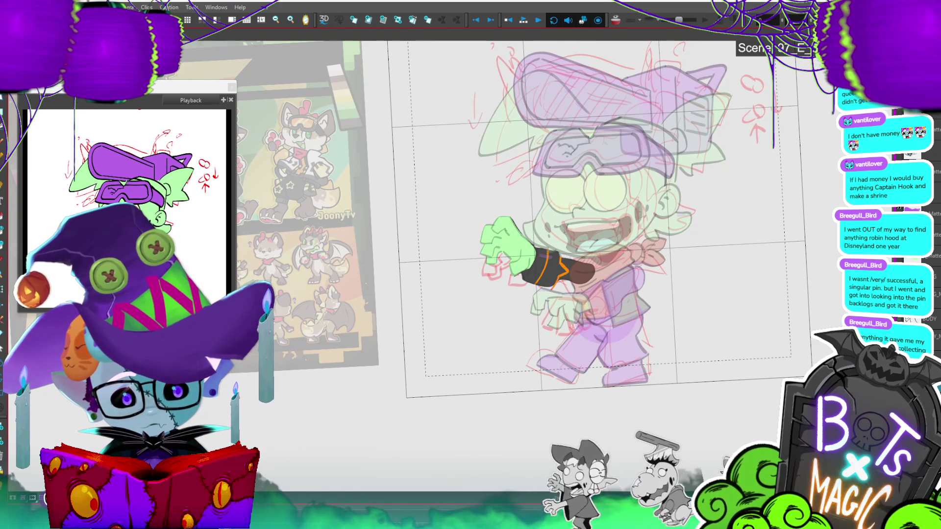
click(564, 273)
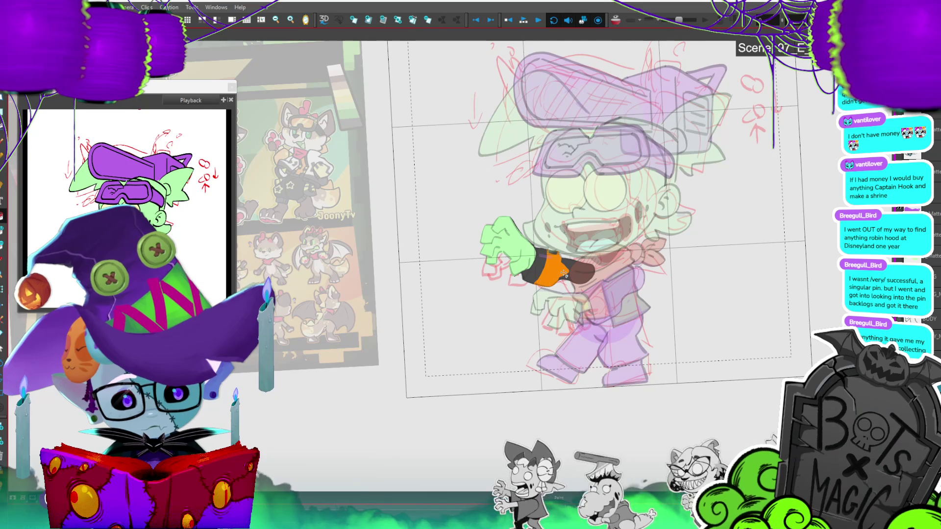
scroll(565, 246, up, 2)
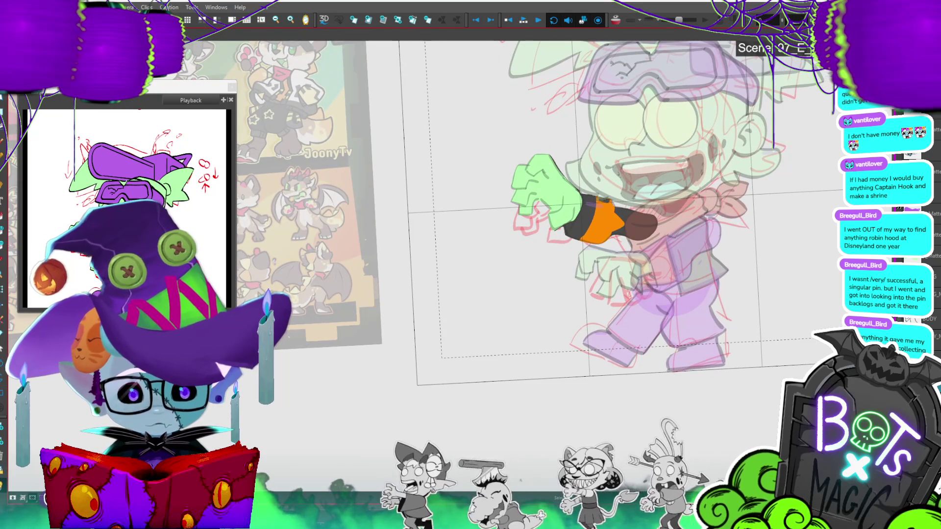
key(ctrl+z)
key(ctrl+z)
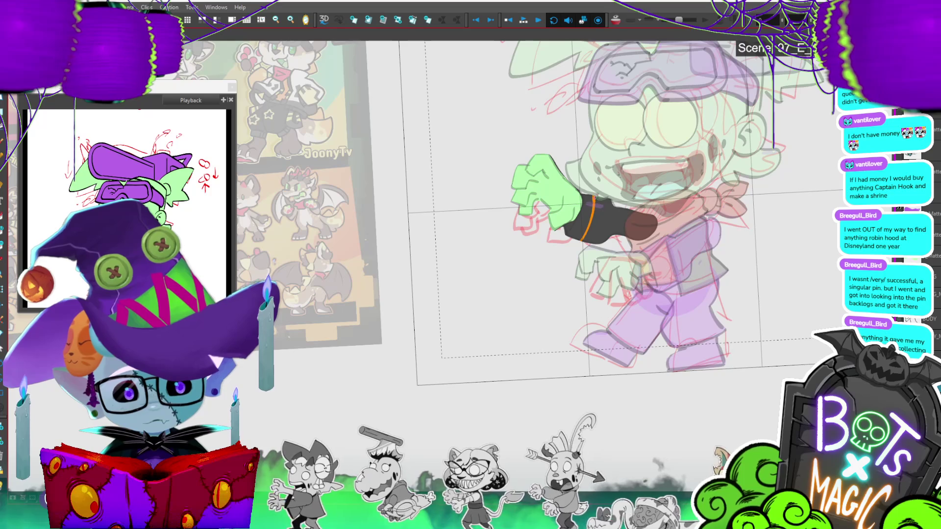
mouse_move(603, 198)
mouse_down()
mouse_move(612, 221)
mouse_move(591, 245)
mouse_up()
Step: Fill between the sleeve stripes orange and zoom over to the reference sheet
click(597, 229)
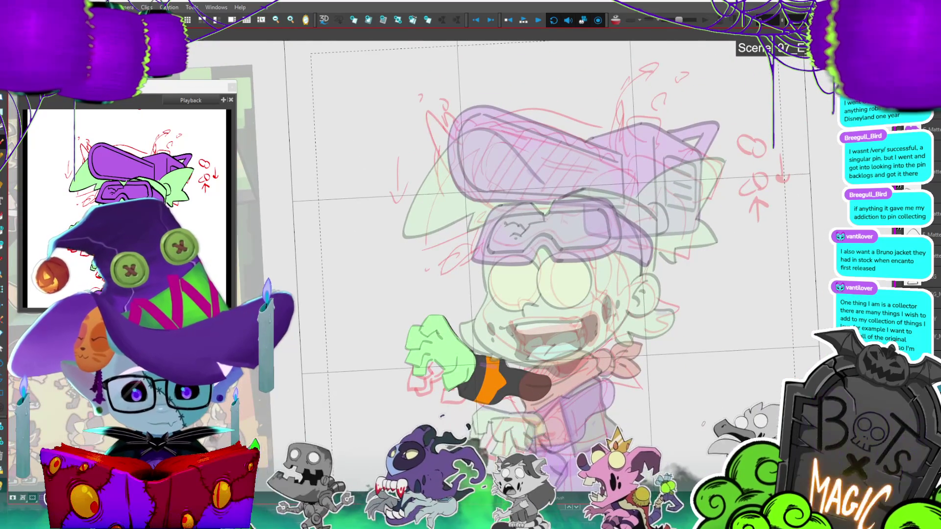
scroll(539, 220, up, 5)
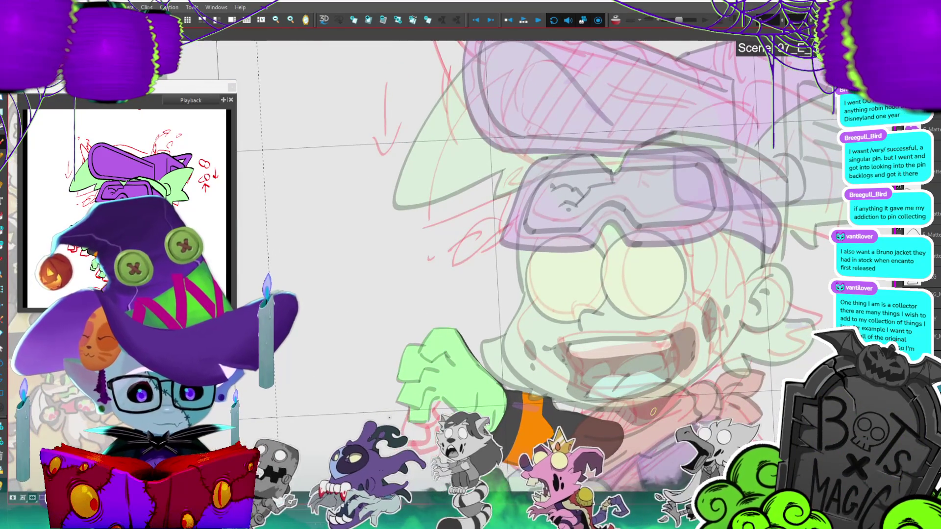
scroll(653, 412, down, 3)
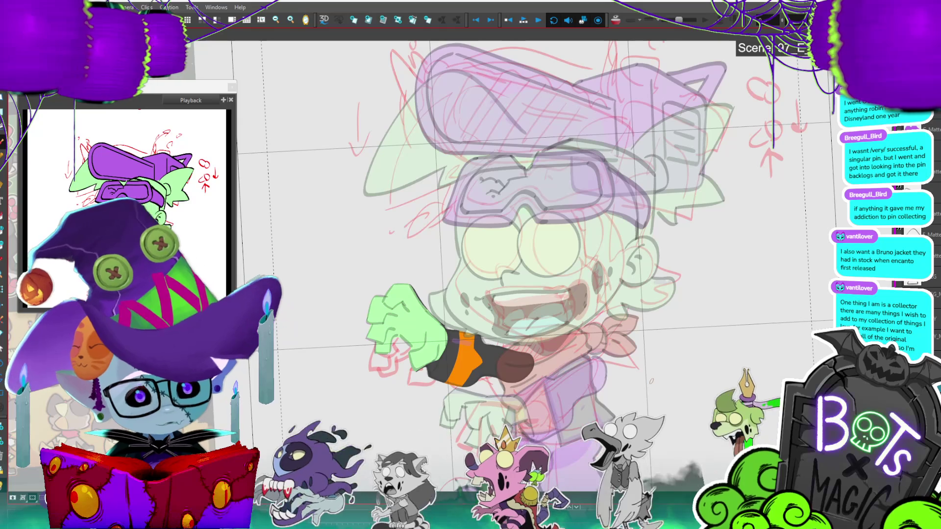
scroll(651, 381, down, 3)
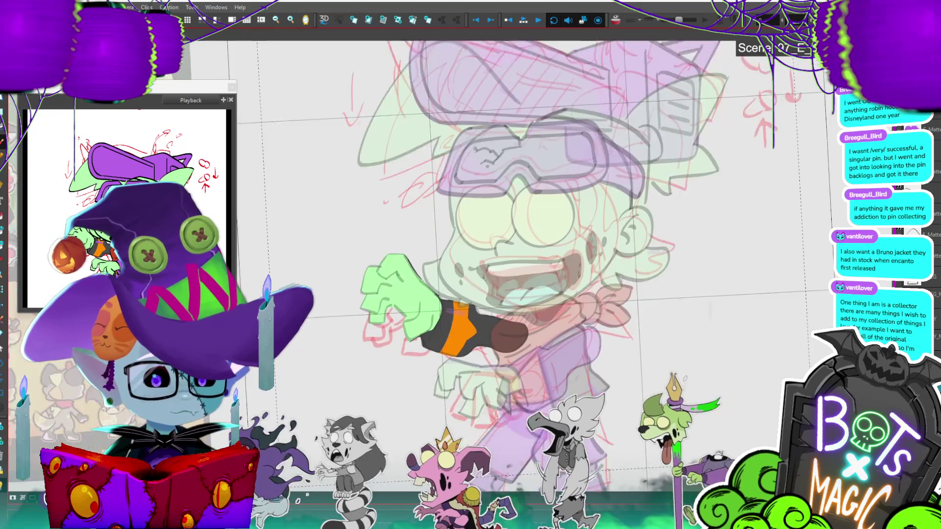
scroll(744, 385, left, 2)
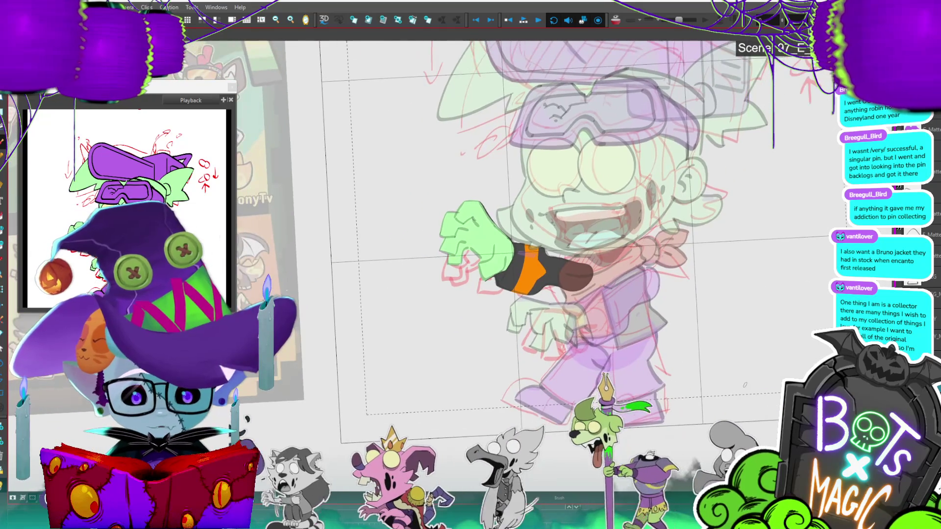
scroll(833, 303, down, 3)
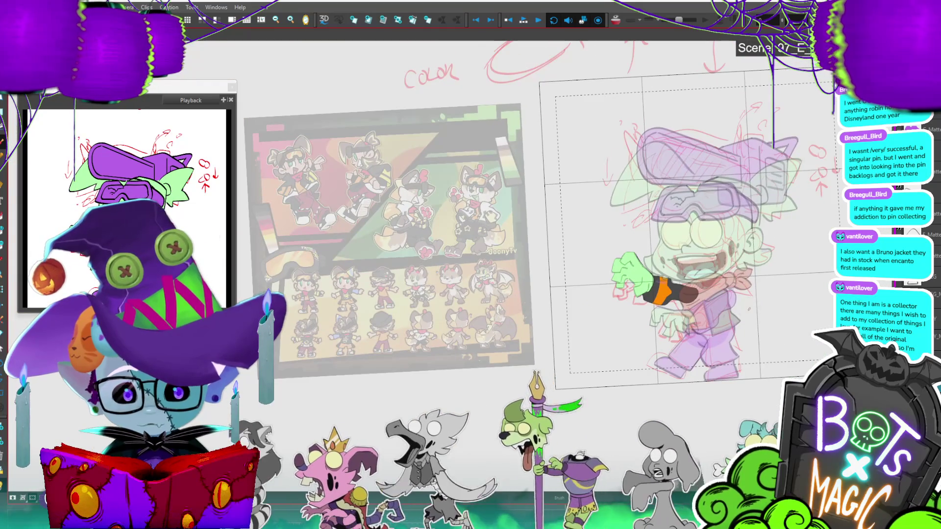
Step: Bring the character sketch back into view and switch to the purple hat drawing
scroll(365, 206, up, 5)
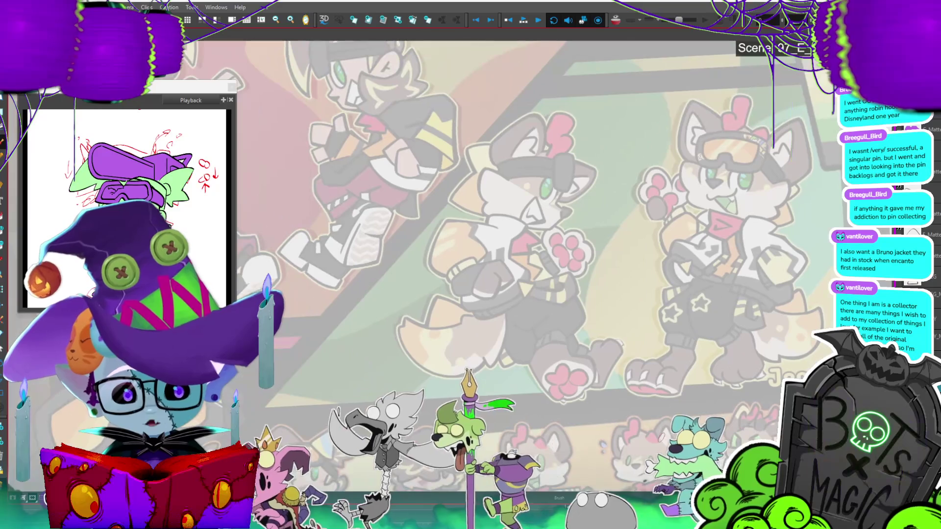
scroll(470, 220, down, 4)
scroll(549, 323, up, 3)
drag(549, 324, 629, 286)
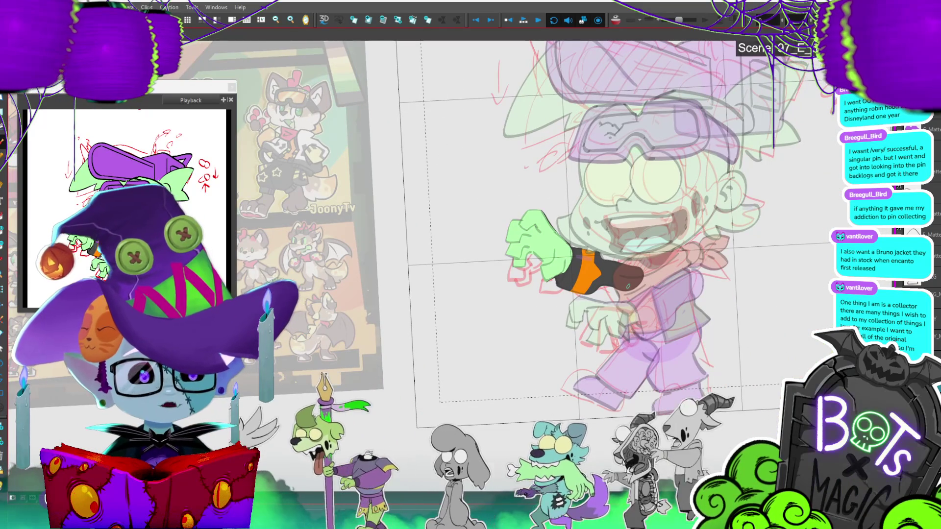
key(period)
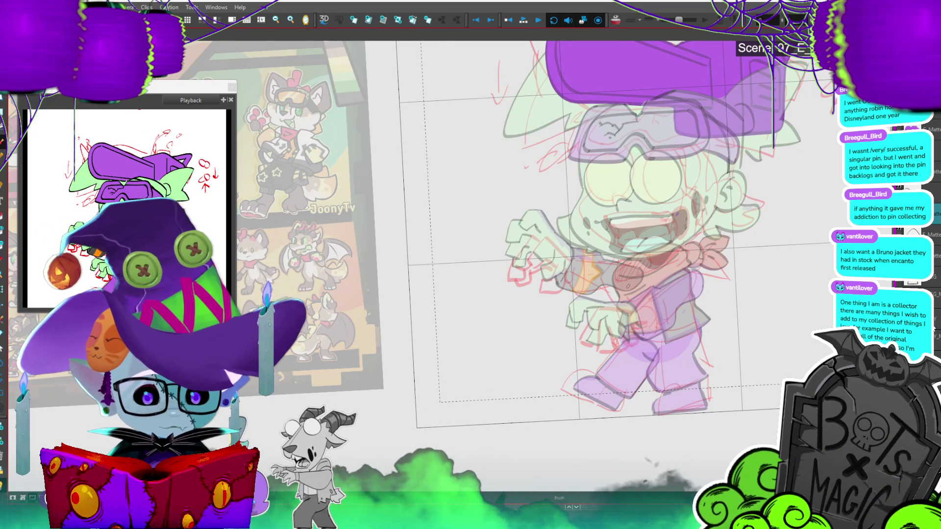
Step: On the lower arm drawing, fill the sleeve black and add a yellow cuff band
key(.)
key(.)
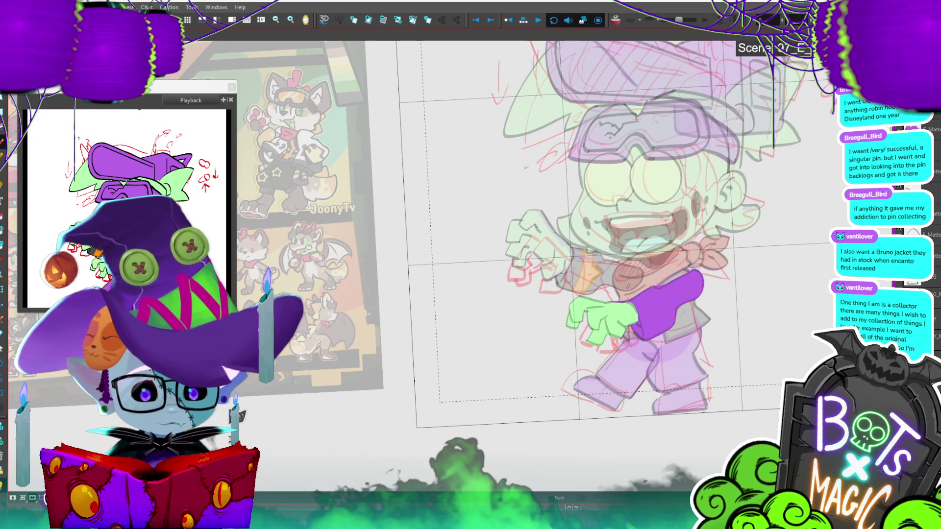
key(.)
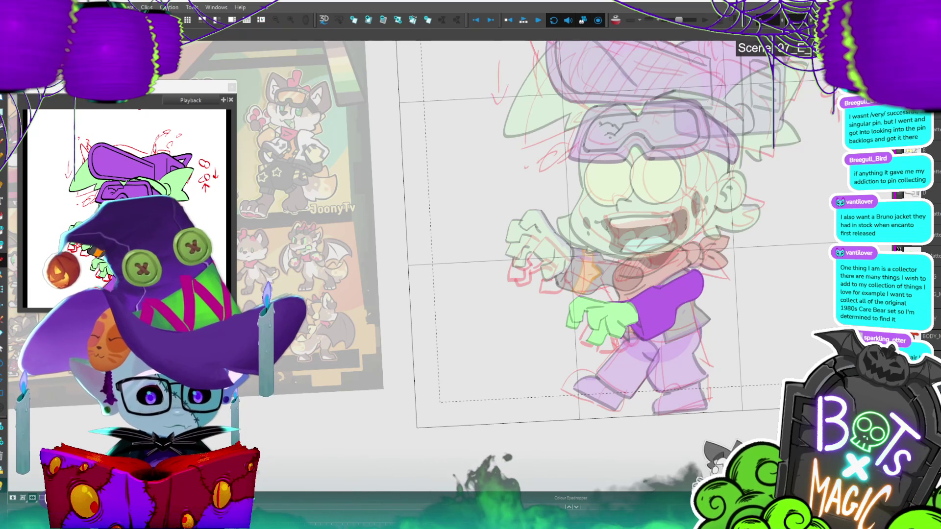
click(675, 314)
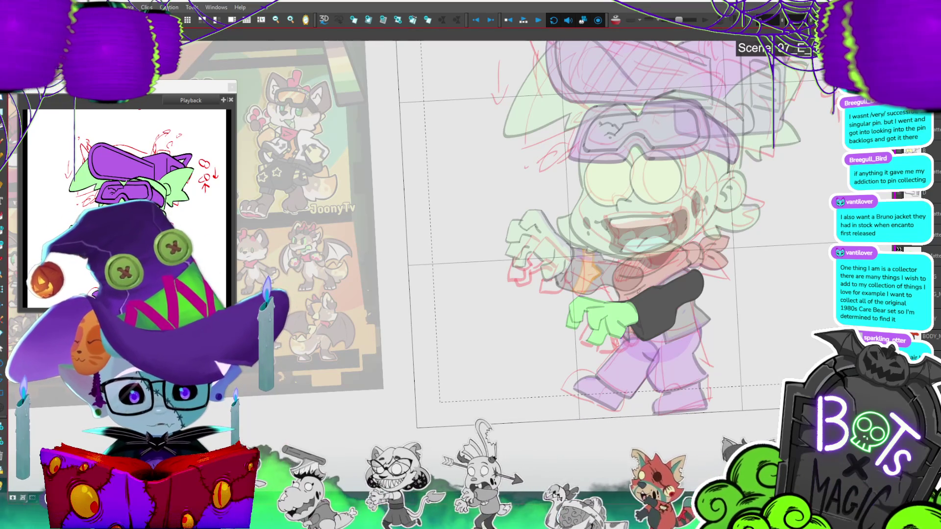
drag(641, 292, 653, 337)
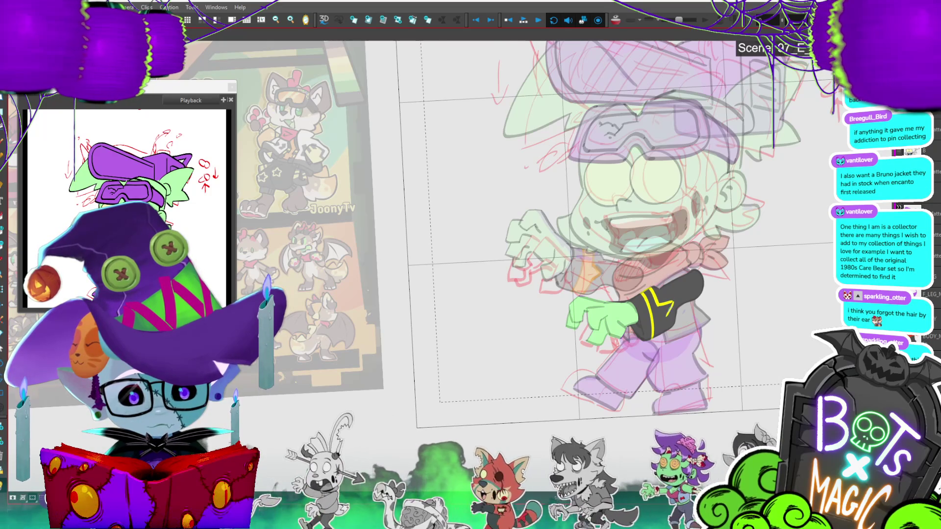
drag(663, 316, 662, 333)
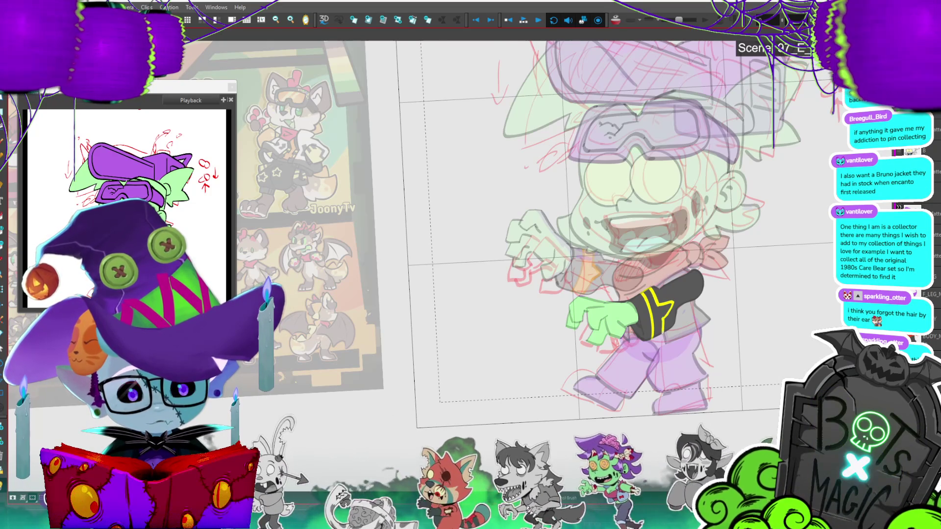
key(alt+i)
click(669, 314)
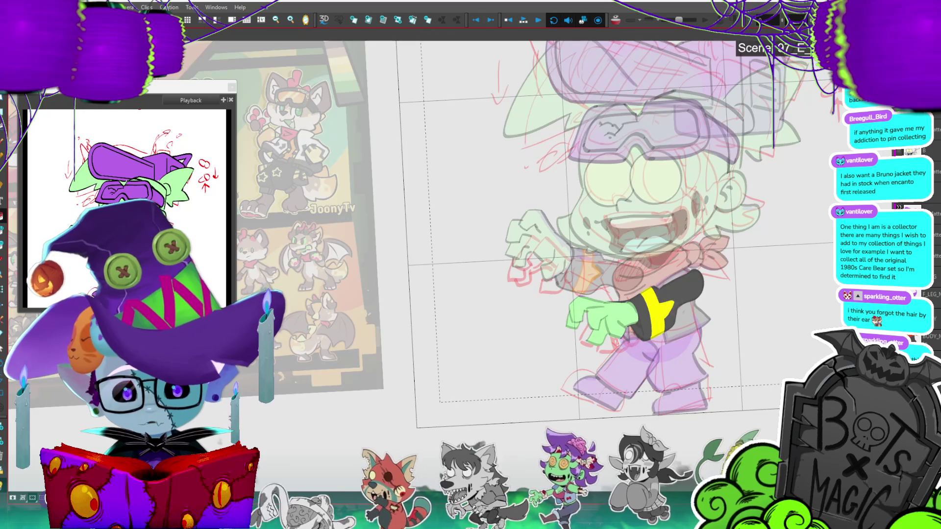
Step: Zoom out toward the reference sheet and save the project
key(2)
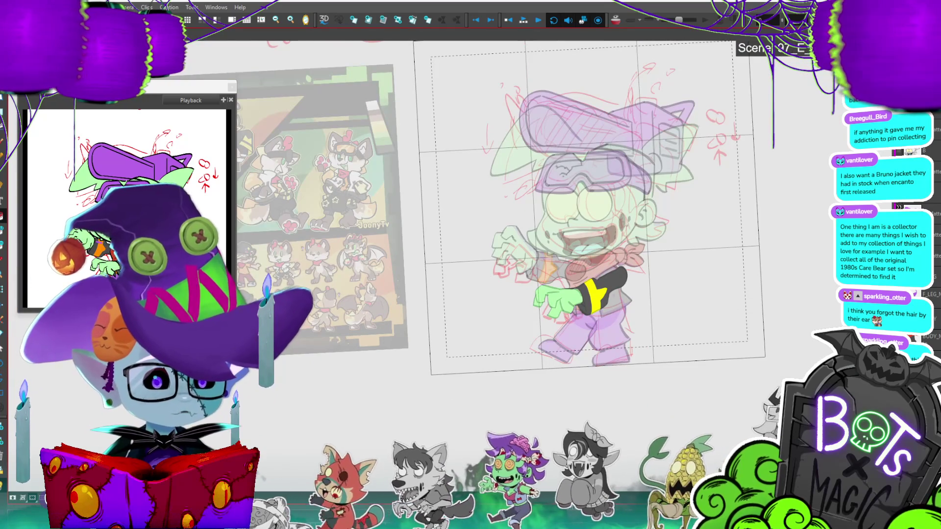
mouse_move(490, 220)
mouse_down()
mouse_move(667, 203)
mouse_move(600, 226)
mouse_move(632, 247)
mouse_move(471, 218)
mouse_up()
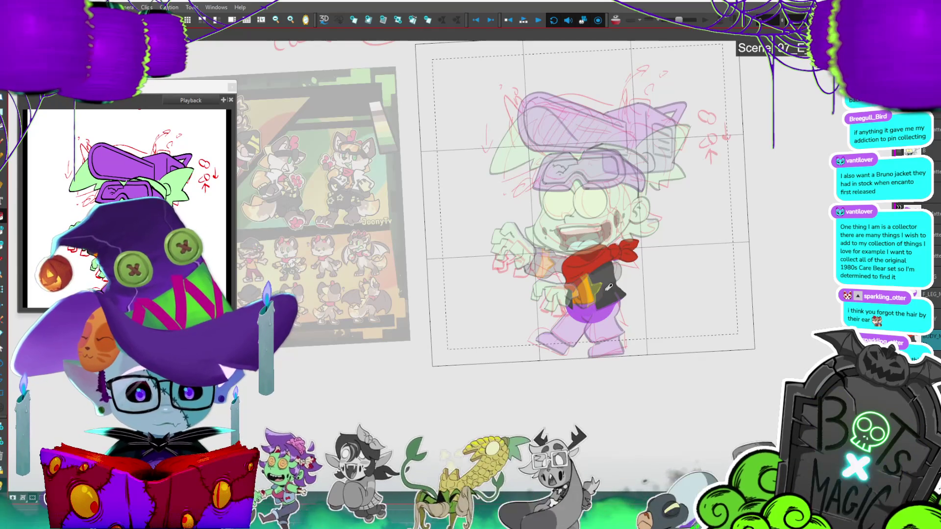
key(ctrl+s)
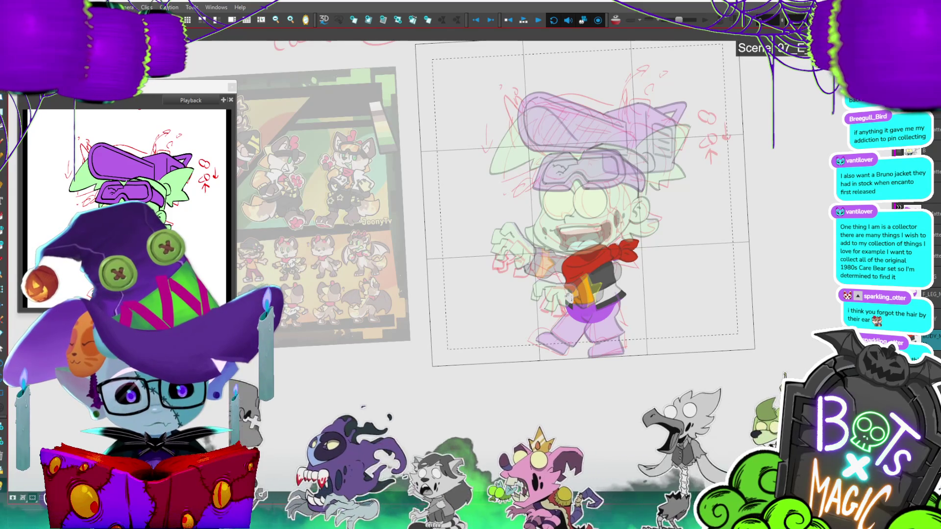
Step: Zoom in and out on the reference sheet, then move to the front leg drawing
scroll(539, 206, down, 3)
scroll(539, 206, up, 2)
scroll(539, 206, down, 2)
scroll(373, 230, up, 5)
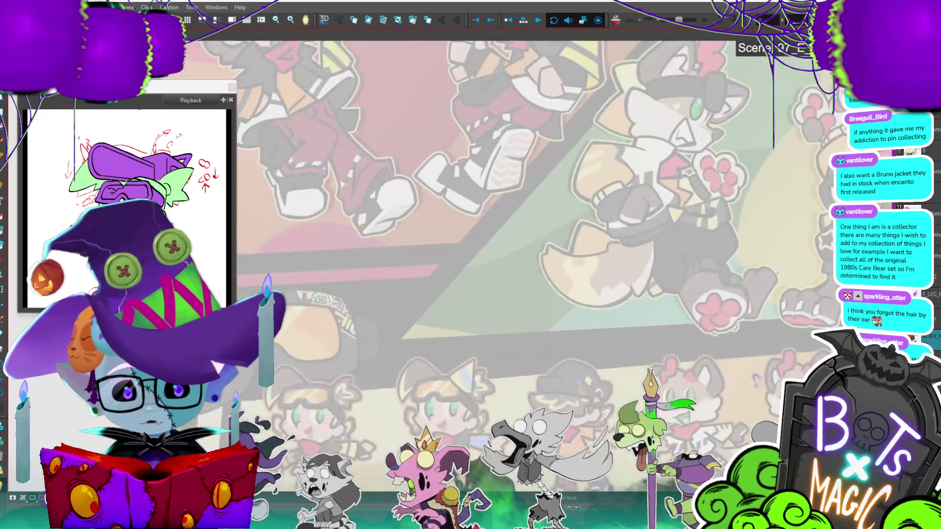
scroll(648, 260, down, 4)
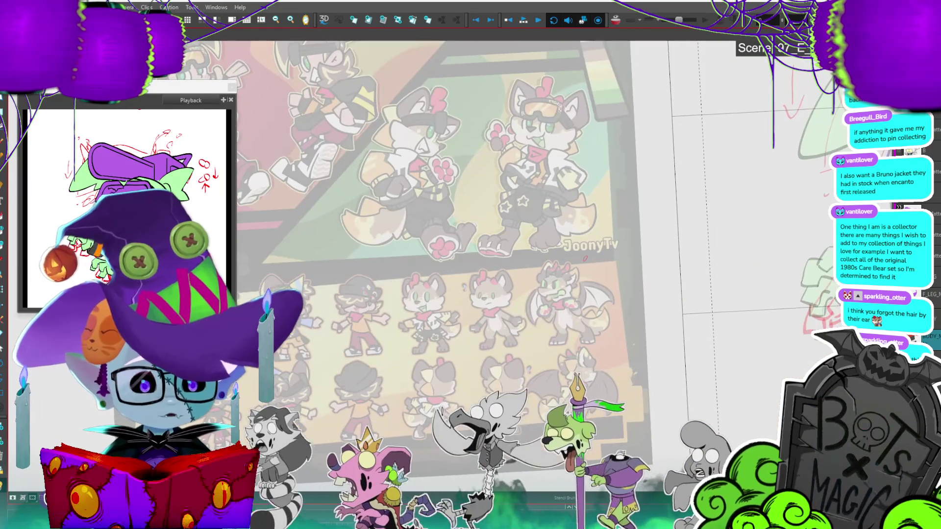
scroll(496, 236, up, 3)
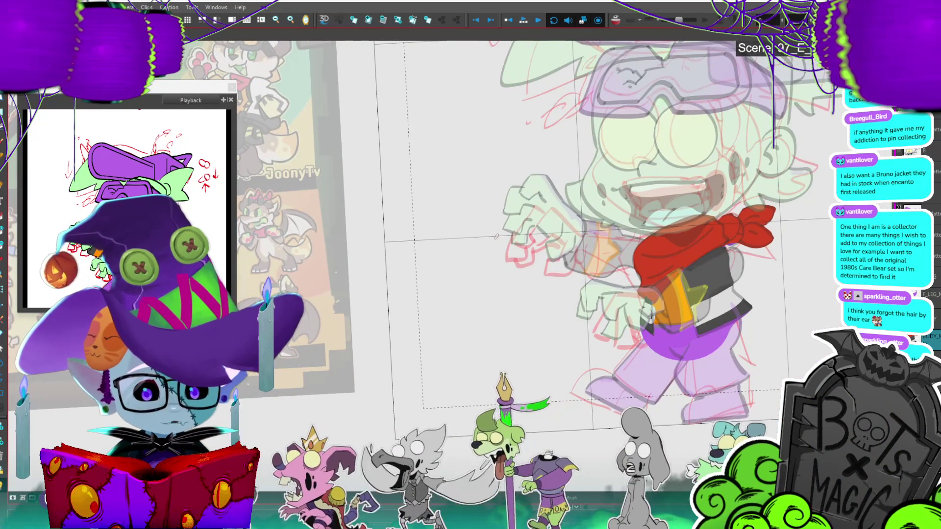
key(period)
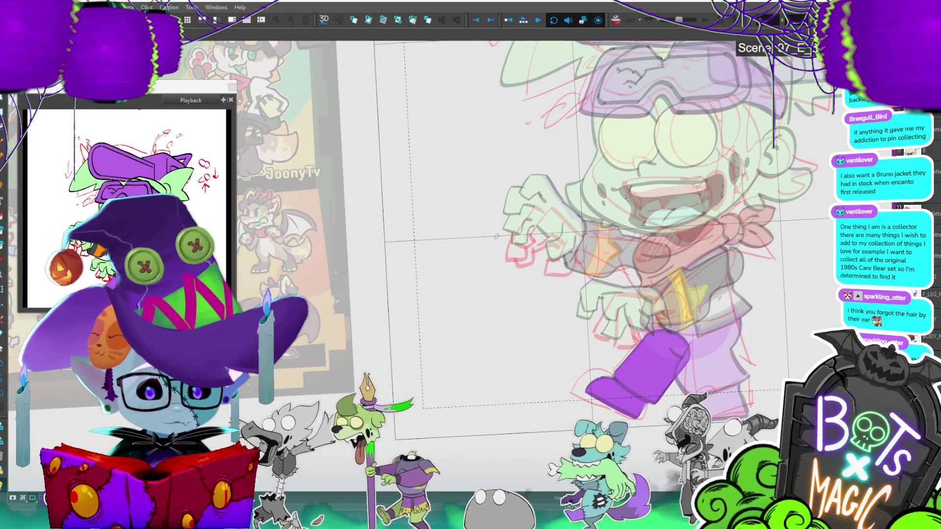
Step: Fill the front leg and the F_LEG back leg dark red, then select the red leg
click(657, 356)
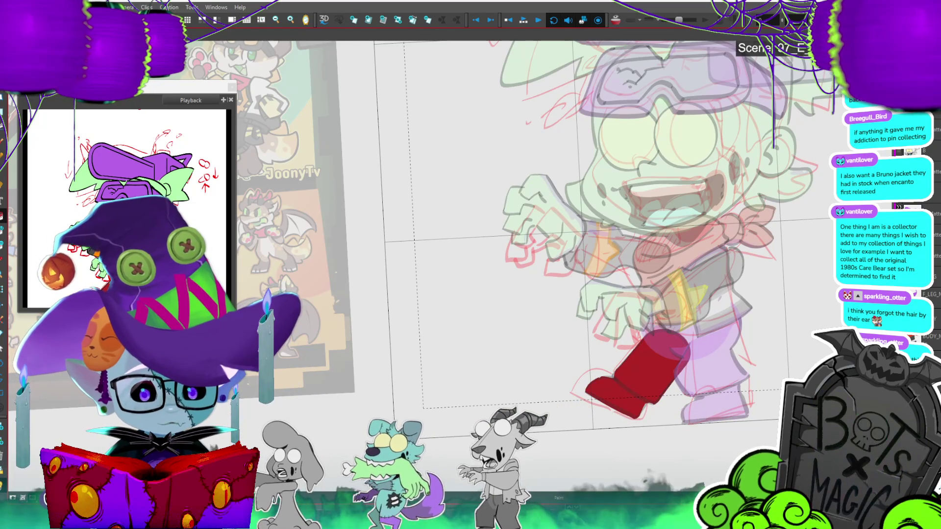
click(928, 294)
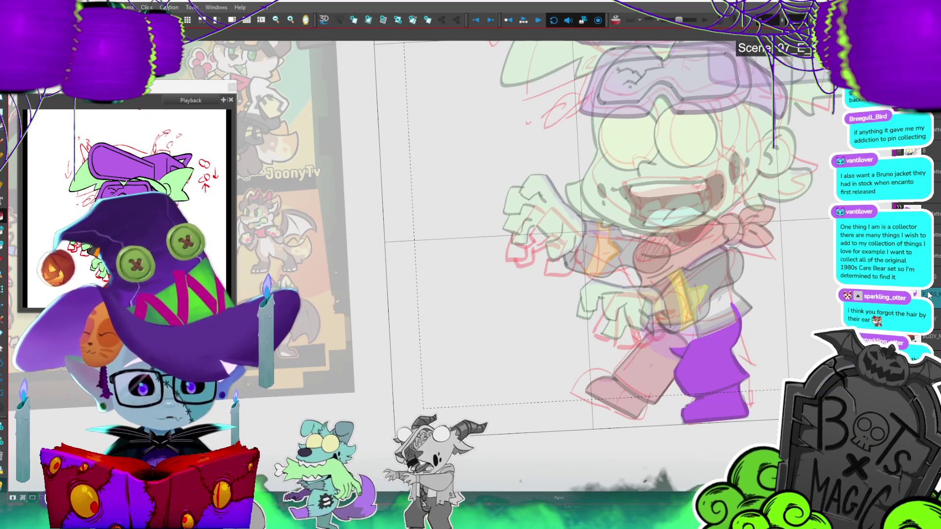
click(733, 338)
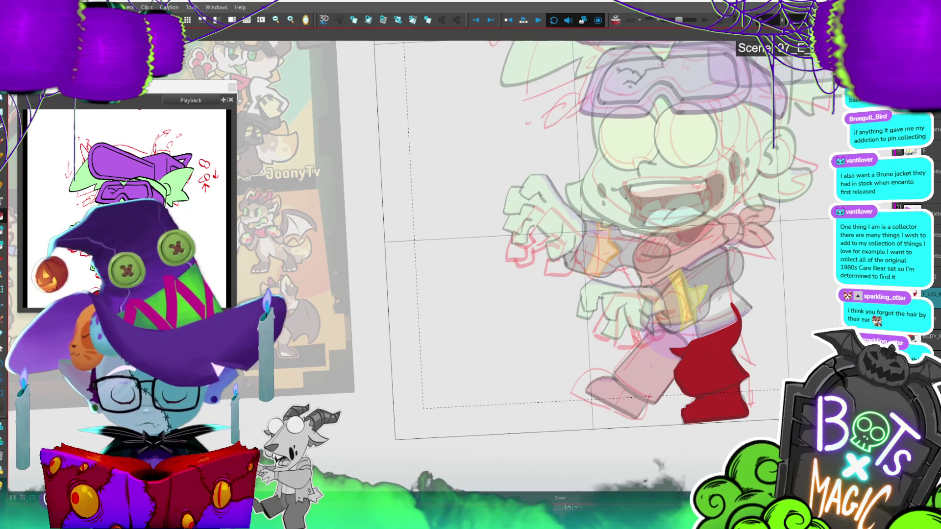
key(alt+t)
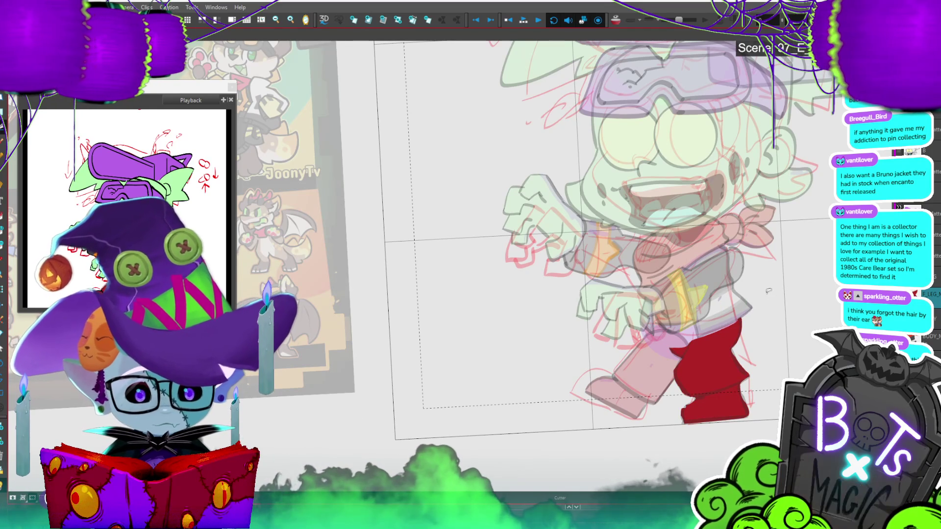
key(alt+s)
click(745, 412)
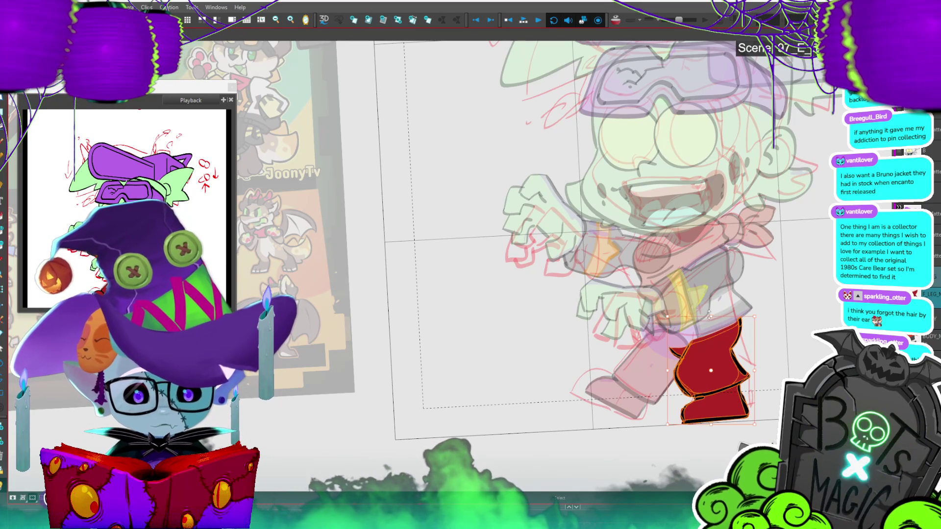
scroll(794, 237, down, 5)
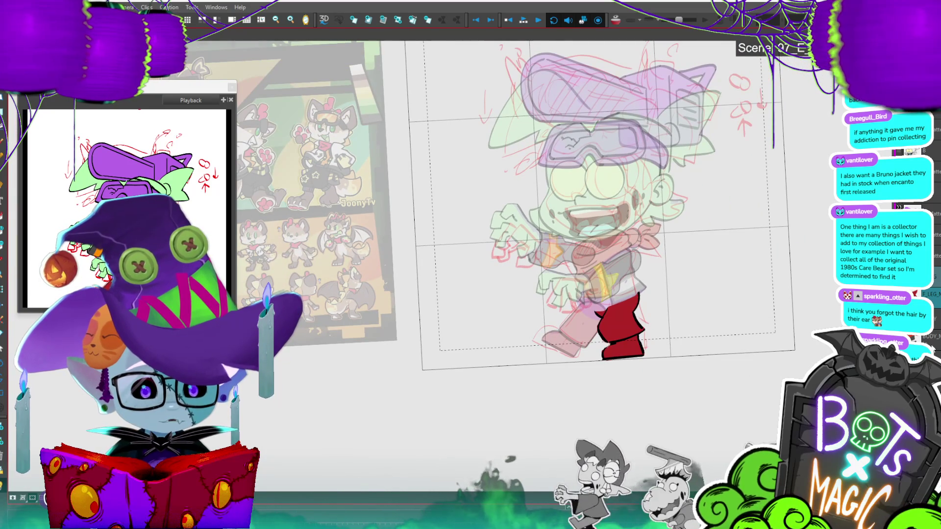
Step: Select the purple hip piece on the pelvis and delete it
click(604, 308)
click(604, 310)
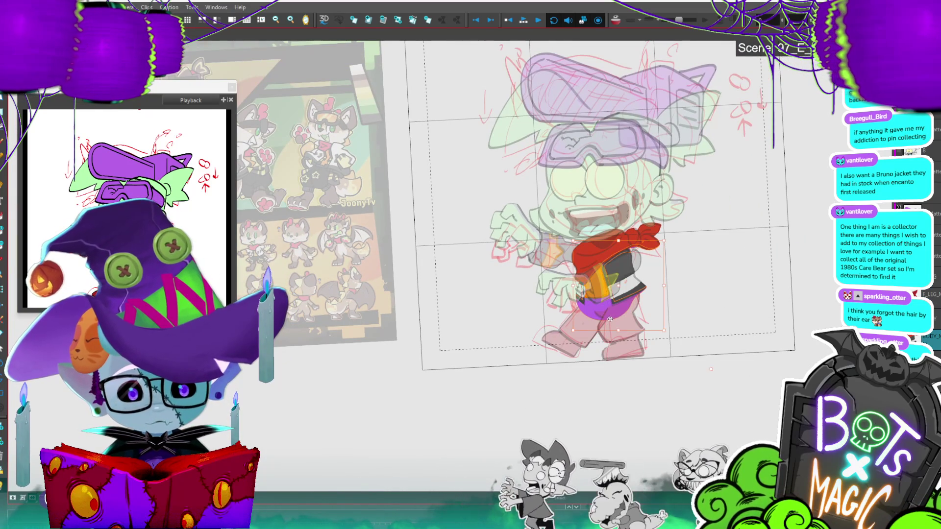
click(716, 253)
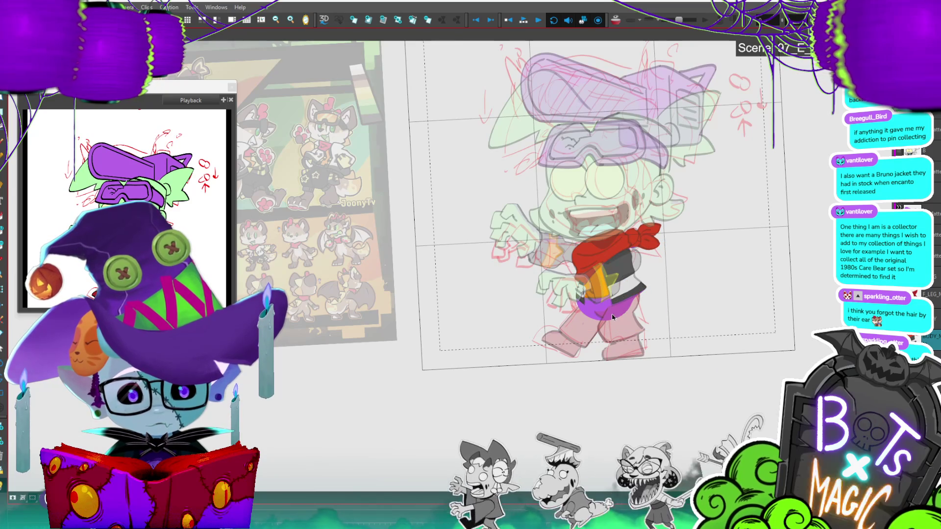
click(613, 317)
key(Delete)
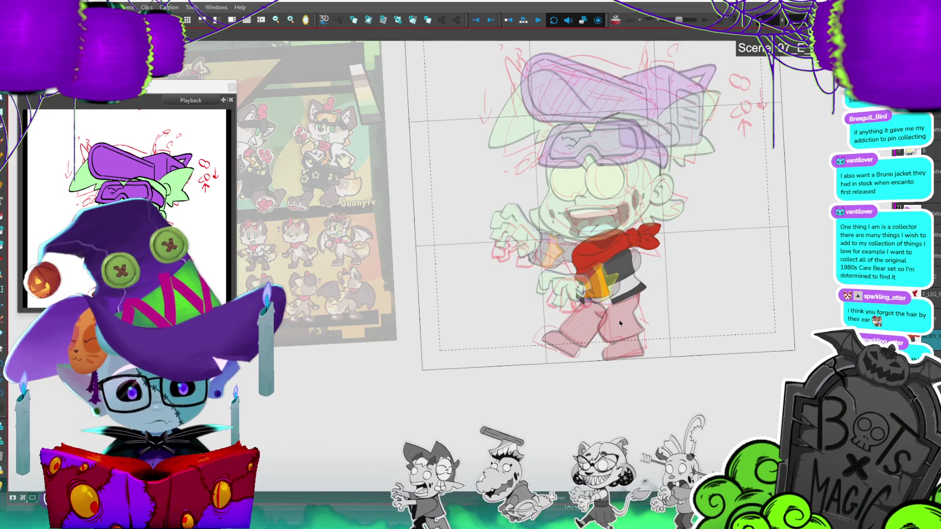
Step: Close the pants at the hips with a red line and fill the hip area red
mouse_move(586, 315)
mouse_down()
mouse_move(614, 321)
mouse_move(637, 295)
mouse_up()
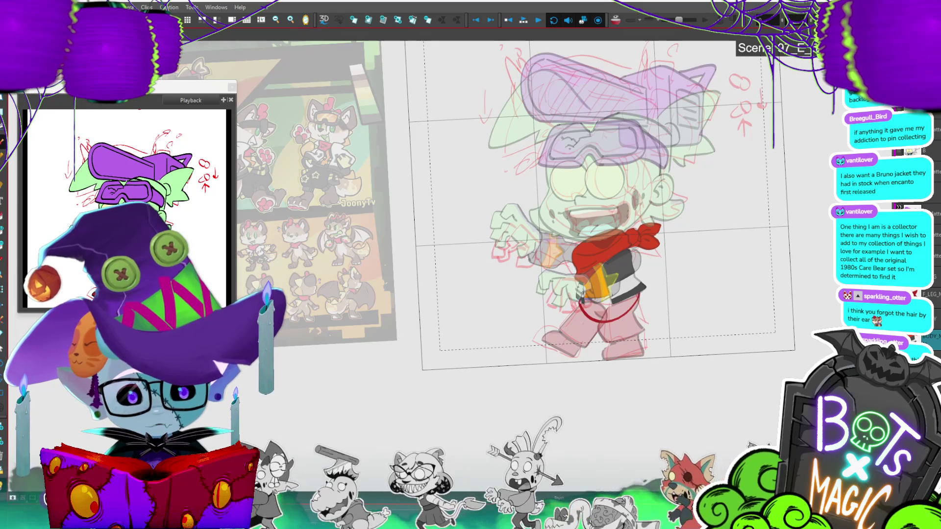
click(599, 314)
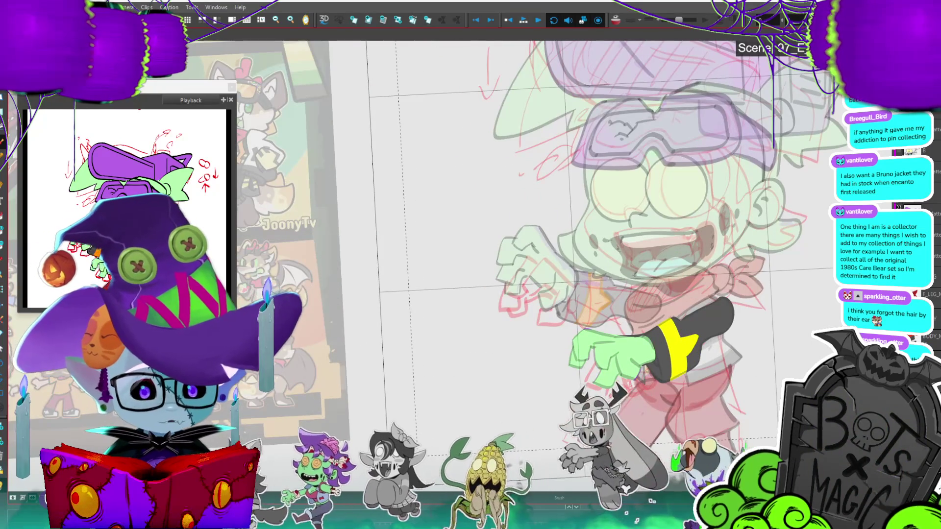
key(period)
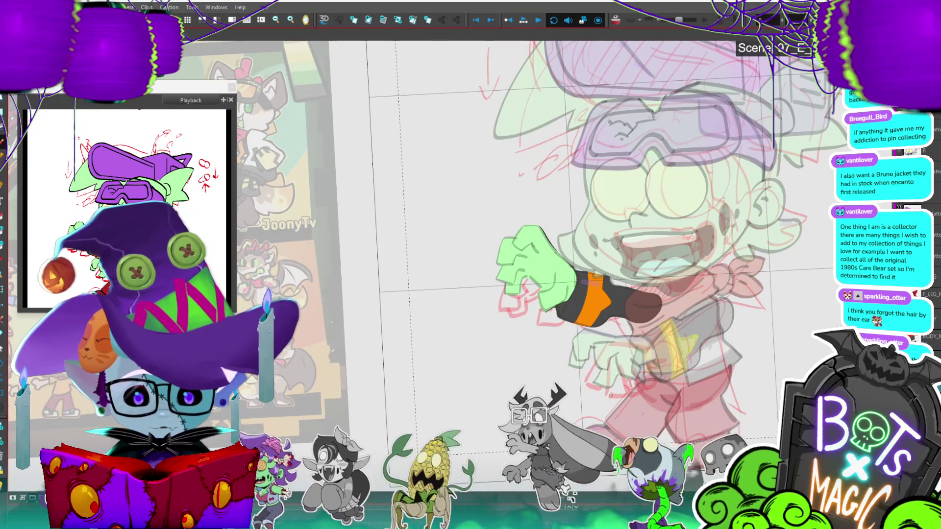
key(comma)
key(comma)
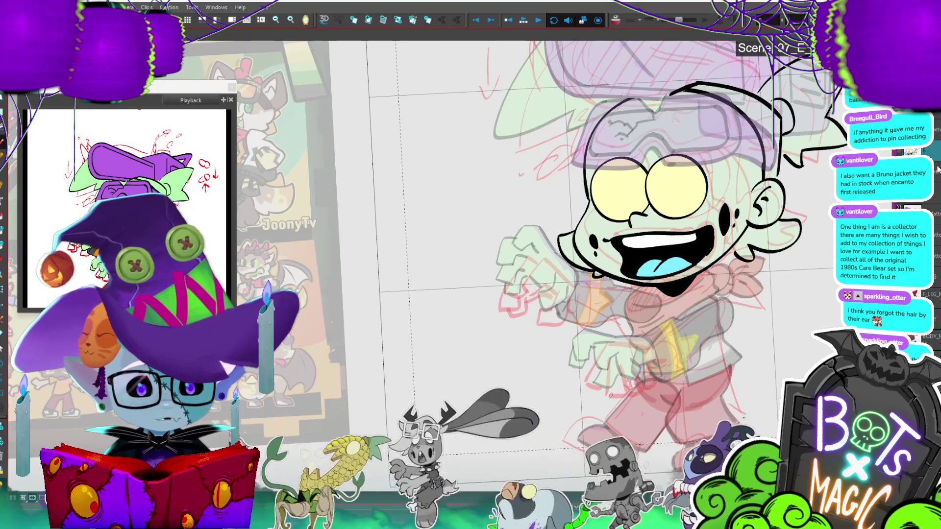
key(comma)
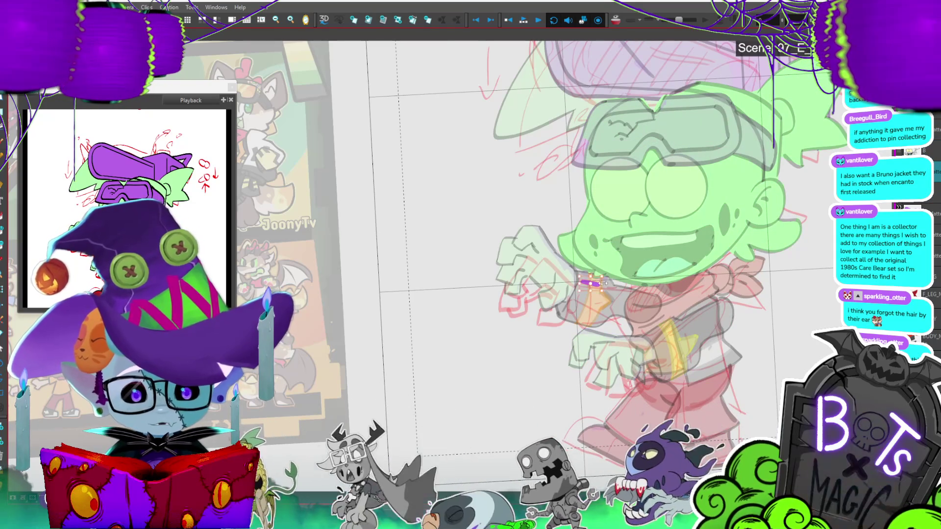
key(2)
key(2)
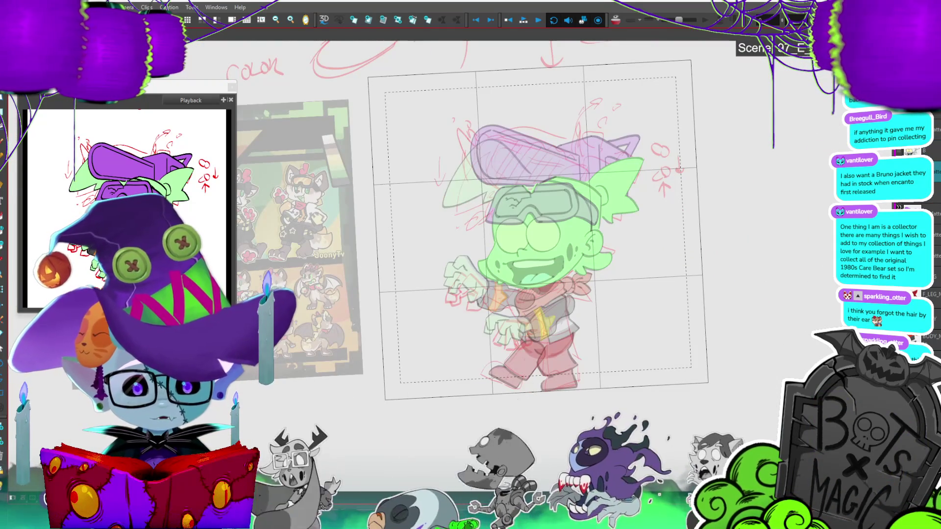
key(1)
key(period)
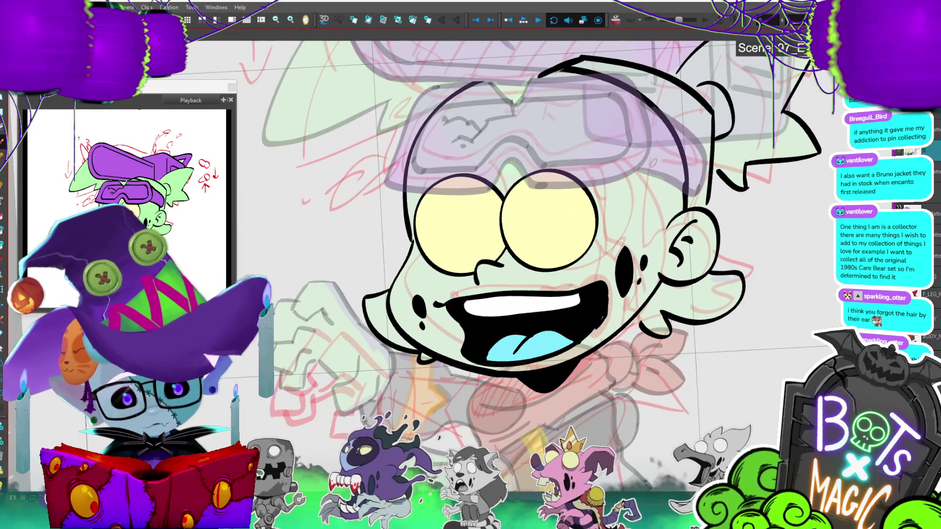
Step: Ink the missing hair line beside the ear and a curved hair stroke at the top
mouse_move(655, 162)
mouse_down()
mouse_move(649, 208)
mouse_move(632, 235)
mouse_up()
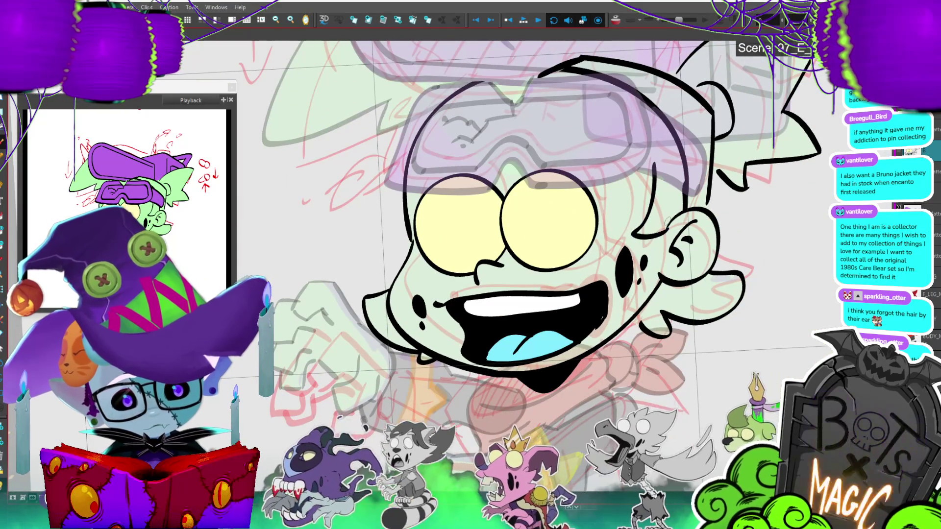
mouse_move(654, 159)
mouse_down()
mouse_move(659, 143)
mouse_move(676, 145)
mouse_up()
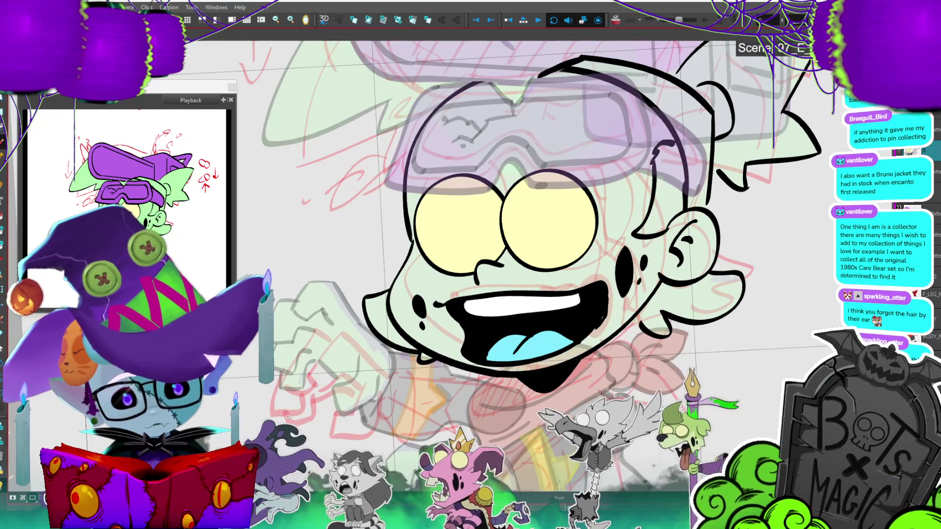
scroll(350, 69, up, 2)
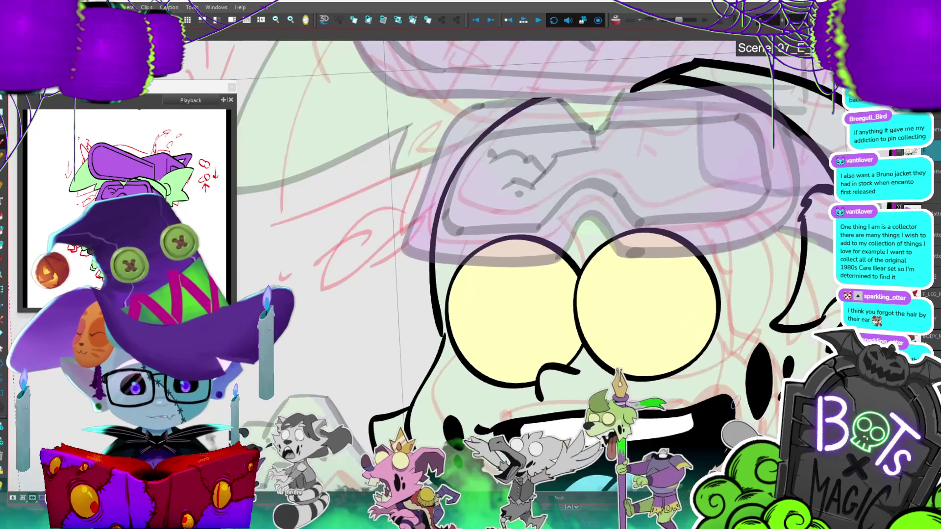
scroll(539, 221, down, 2)
scroll(539, 221, up, 2)
scroll(539, 221, down, 2)
scroll(539, 220, up, 2)
scroll(539, 220, down, 2)
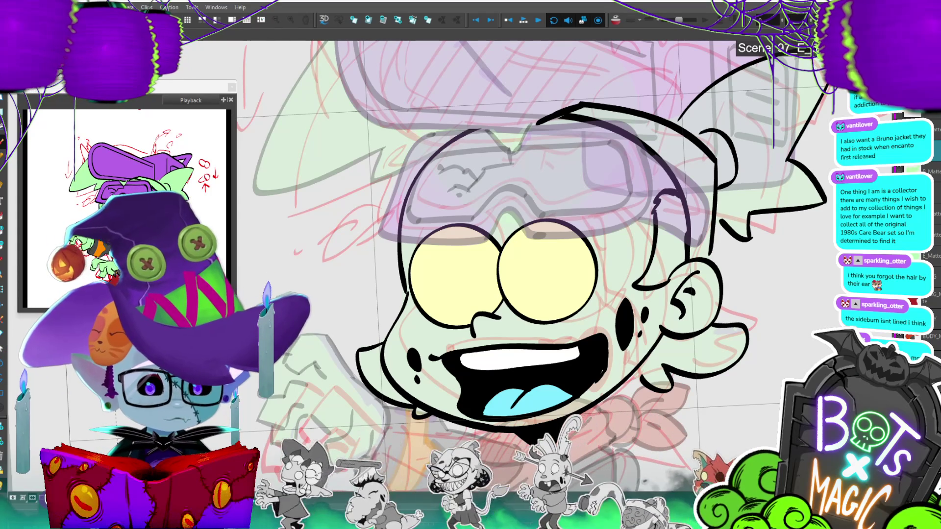
scroll(578, 258, down, 3)
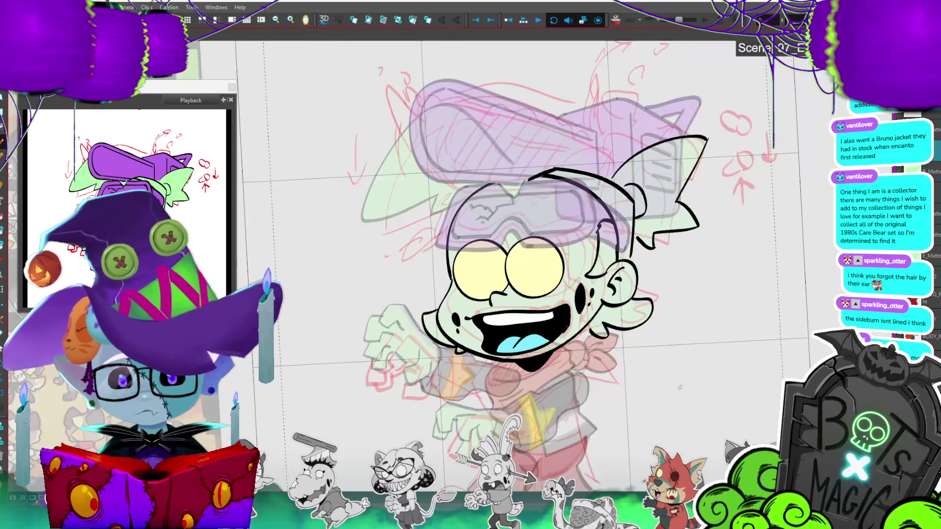
Step: Zoom out to the whole sketch and select the hair colour layer in the Timeline
scroll(588, 245, down, 5)
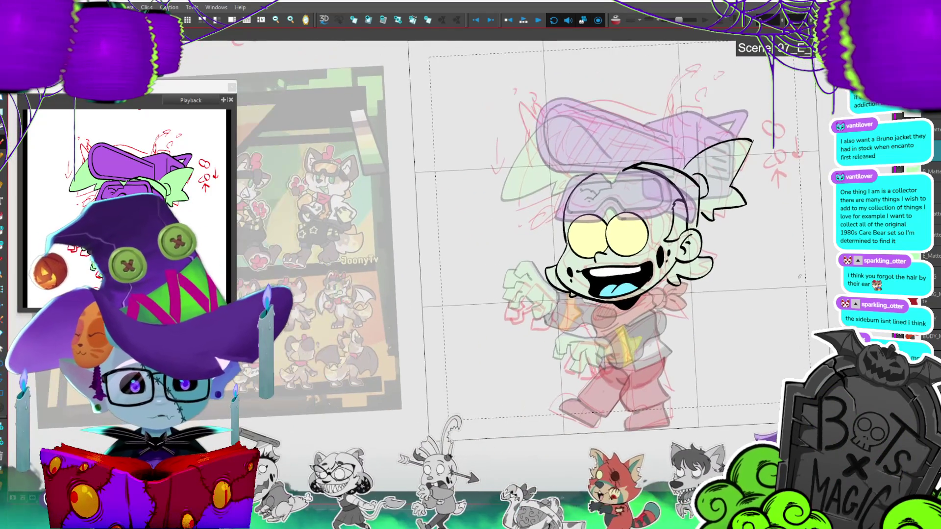
scroll(416, 265, up, 2)
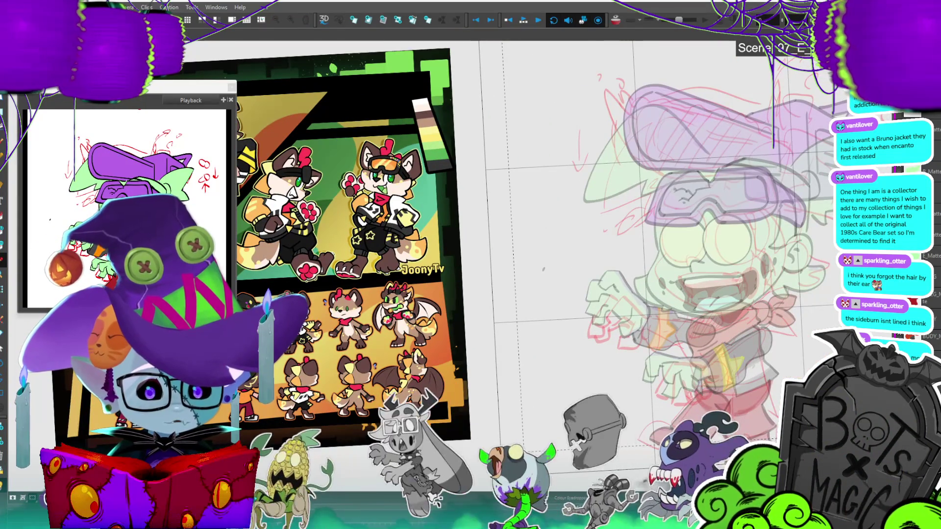
key(x)
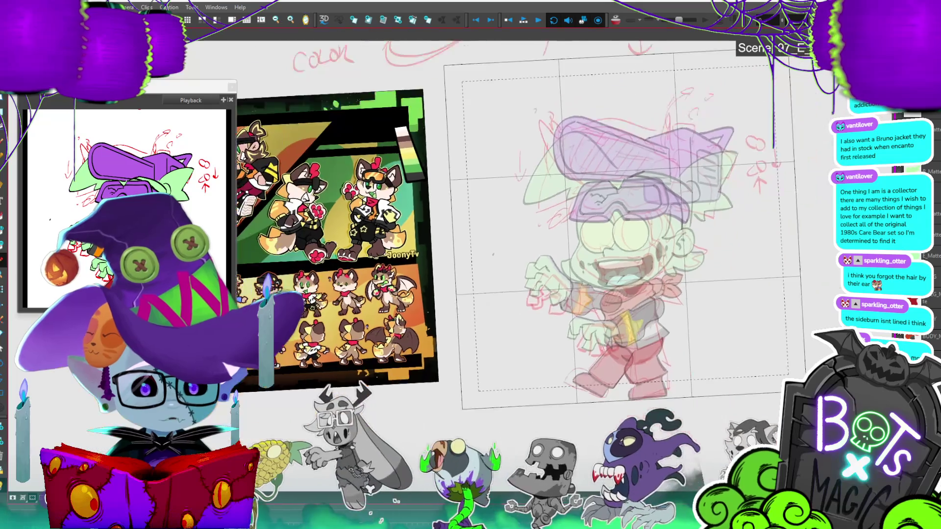
click(931, 256)
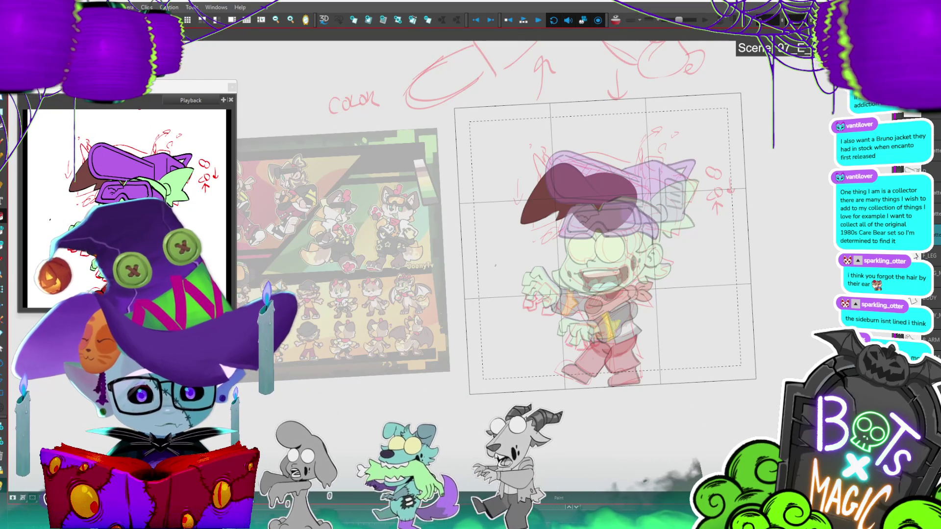
Step: Paint brown hair strokes beside the ear and fill the surrounding hair shape brown
scroll(622, 132, up, 2)
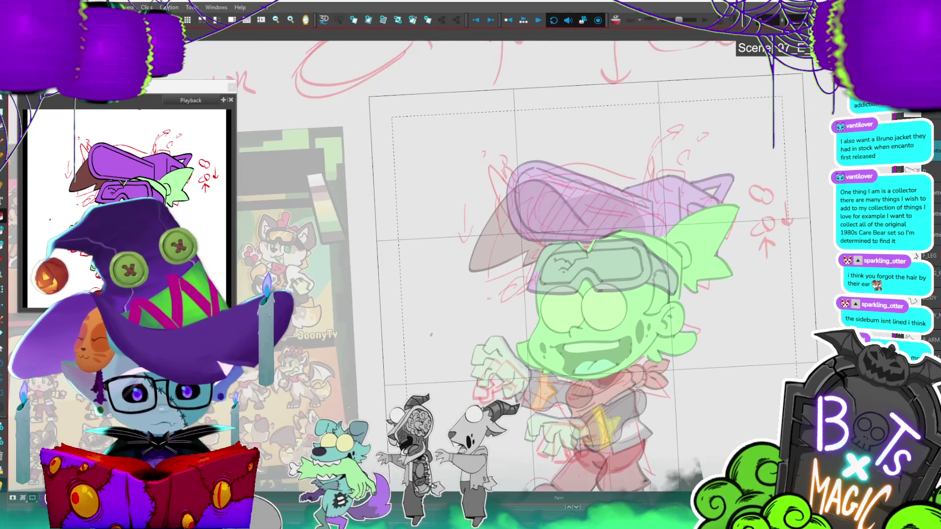
mouse_move(663, 307)
mouse_down()
mouse_move(681, 301)
mouse_move(645, 314)
mouse_up()
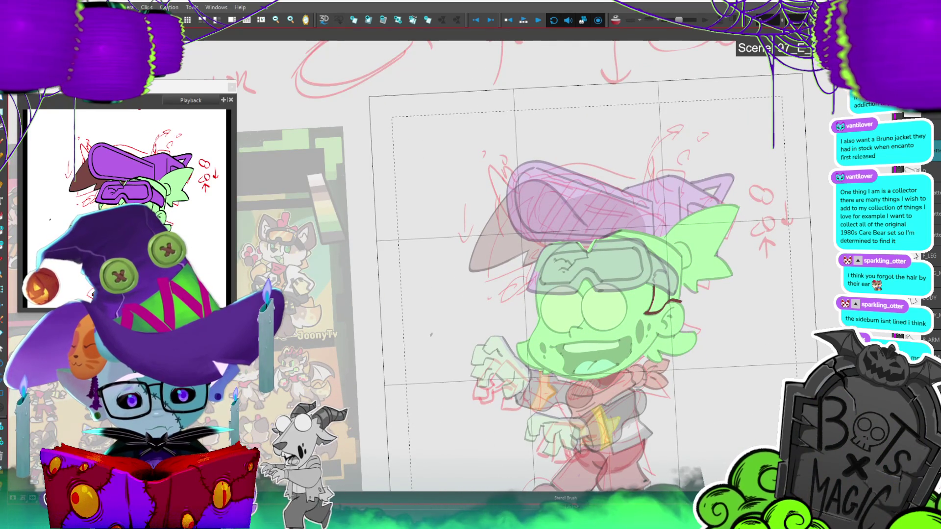
drag(654, 280, 648, 260)
mouse_move(588, 234)
mouse_down()
mouse_move(735, 210)
mouse_move(683, 305)
mouse_up()
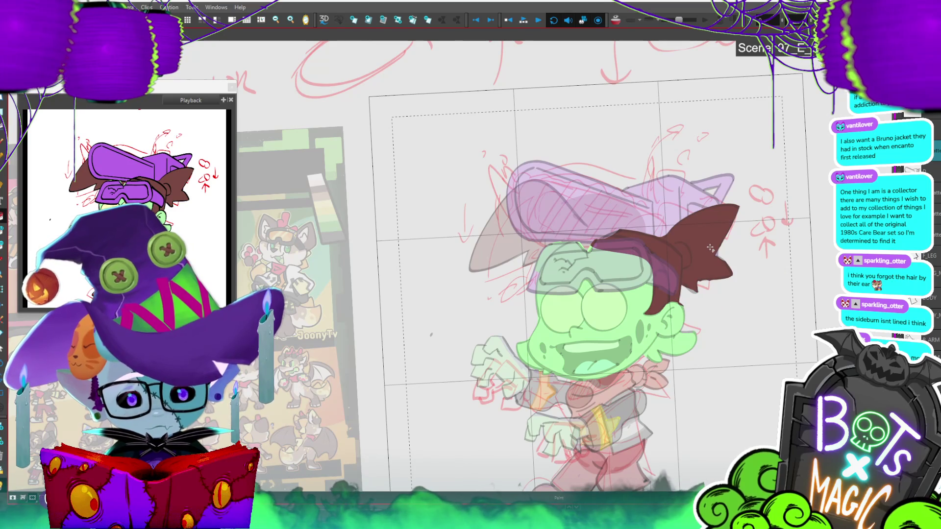
scroll(710, 248, down, 2)
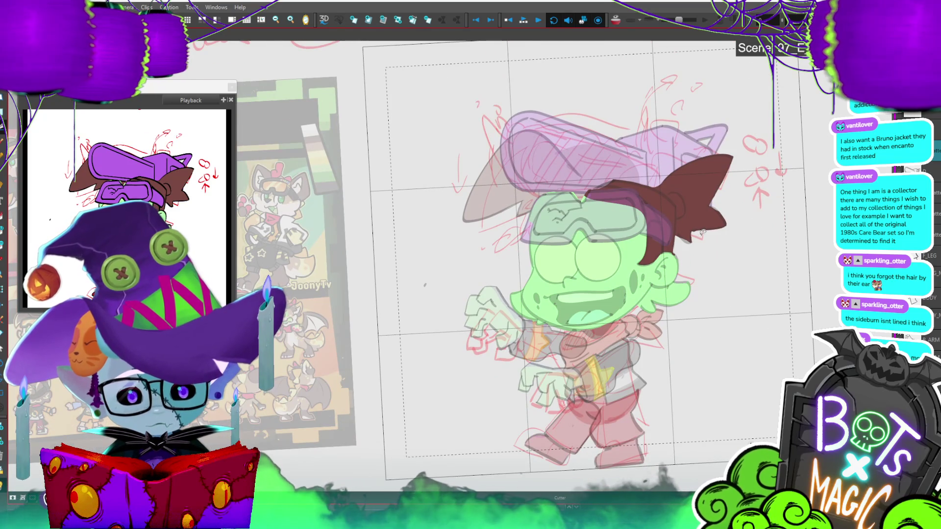
mouse_move(676, 280)
mouse_down()
mouse_move(642, 300)
mouse_move(688, 312)
mouse_move(685, 279)
mouse_up()
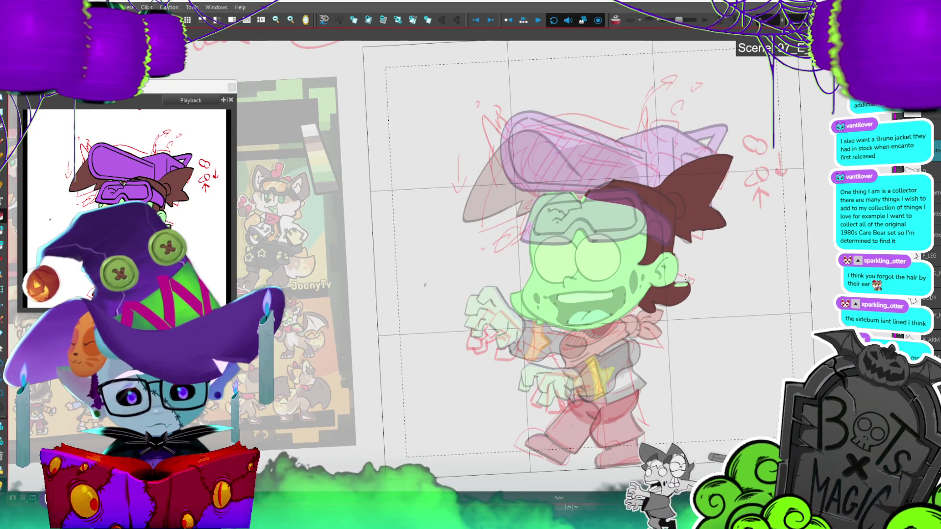
Step: Outline the sideburn by the ear and cheek and fill it brown
key(2)
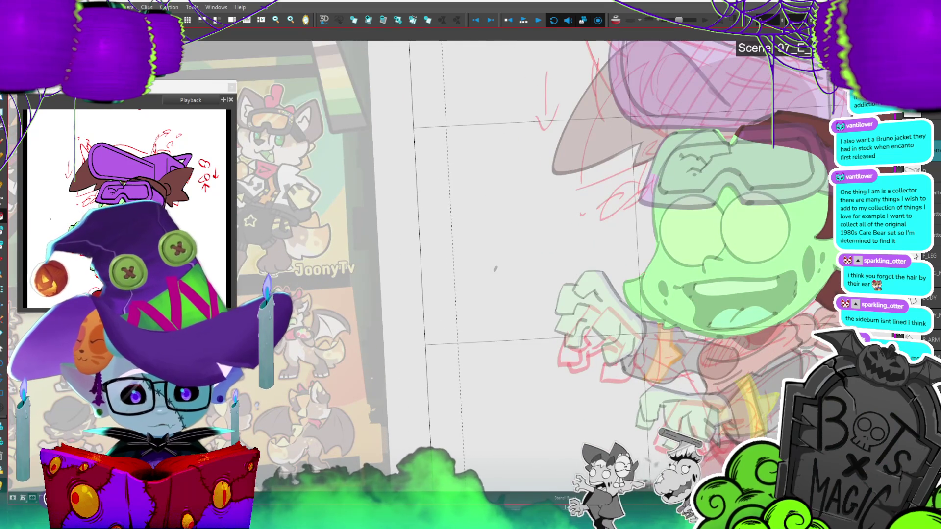
mouse_move(641, 282)
mouse_down()
mouse_move(666, 324)
mouse_move(618, 333)
mouse_move(638, 267)
mouse_up()
key(1)
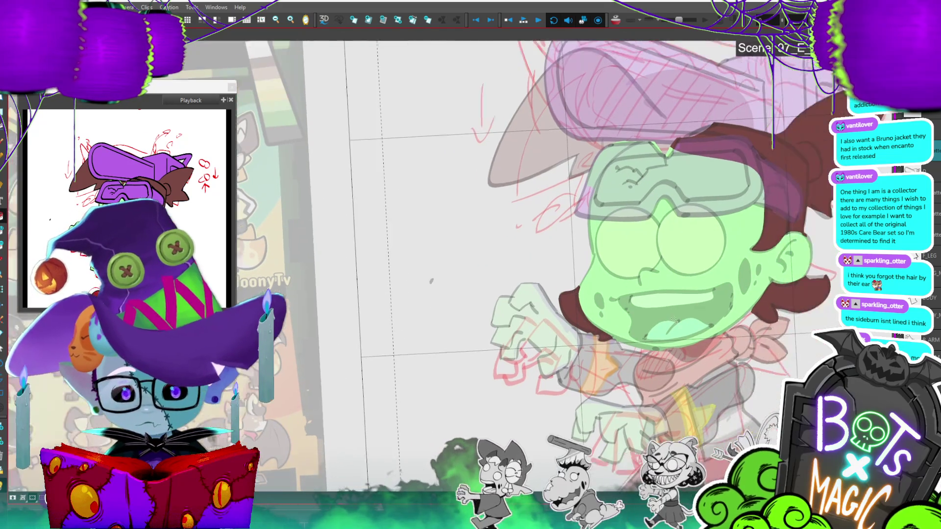
key(1)
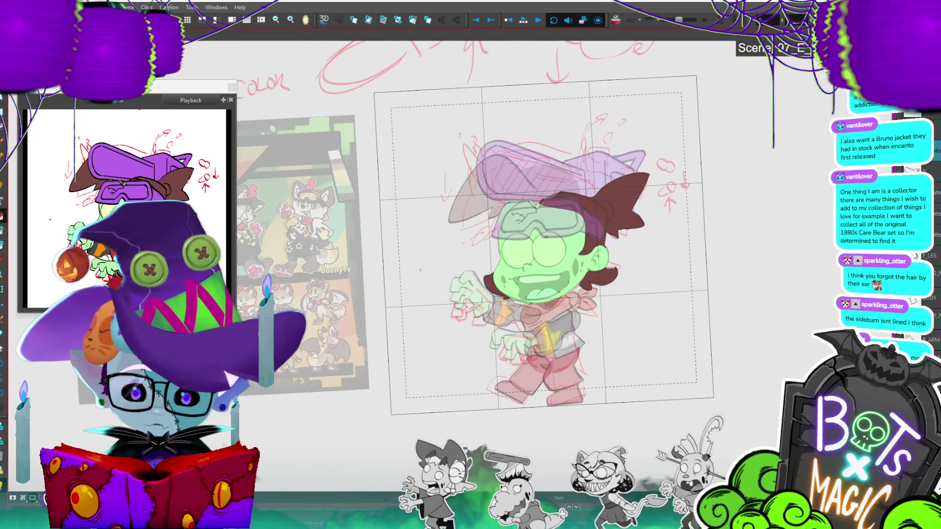
Step: Fill the goggles' frame dark grey and the lenses orange
scroll(539, 230, up, 5)
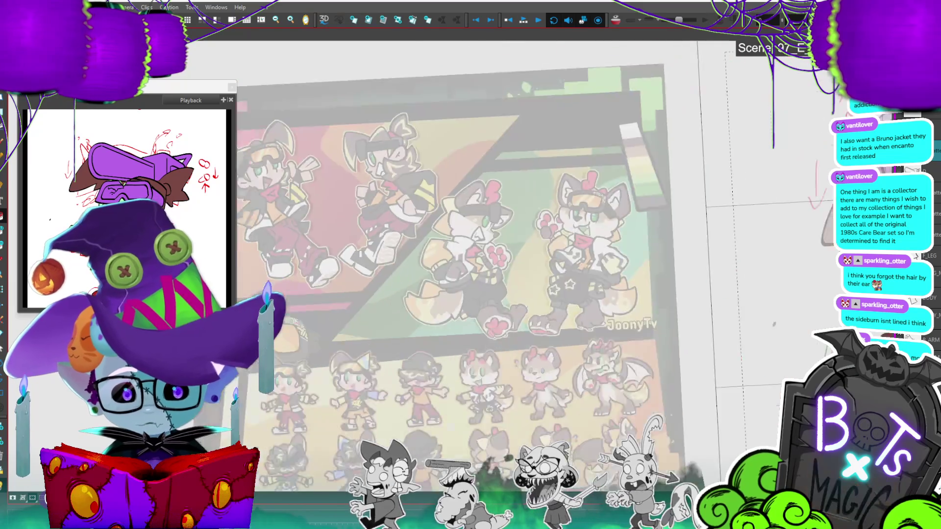
key(1)
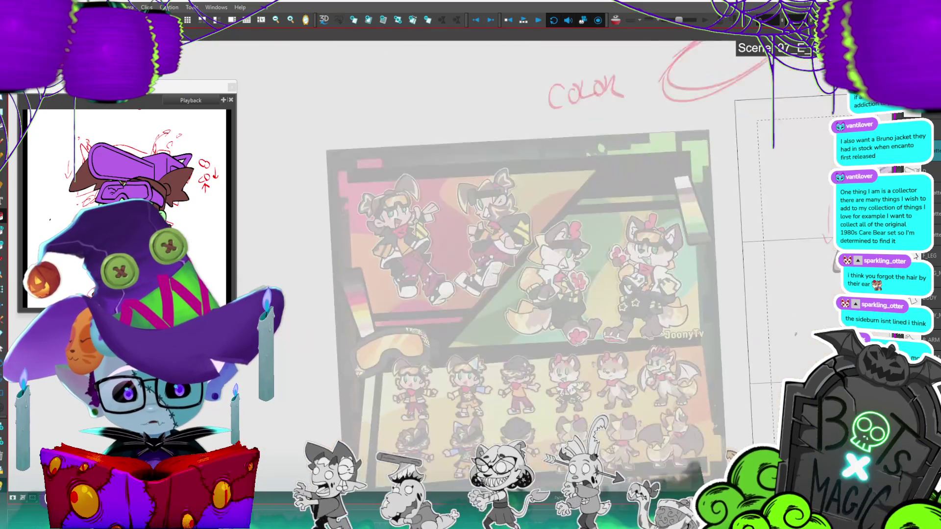
scroll(627, 235, up, 5)
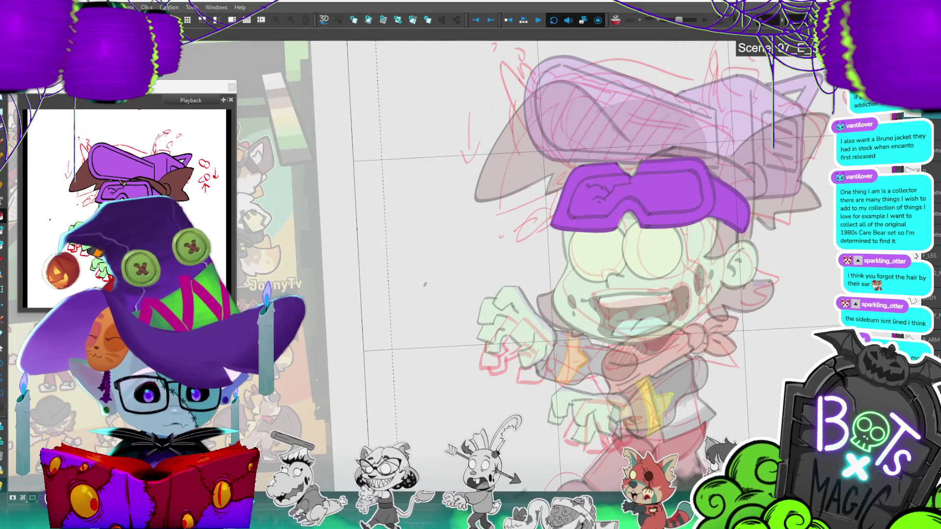
click(729, 195)
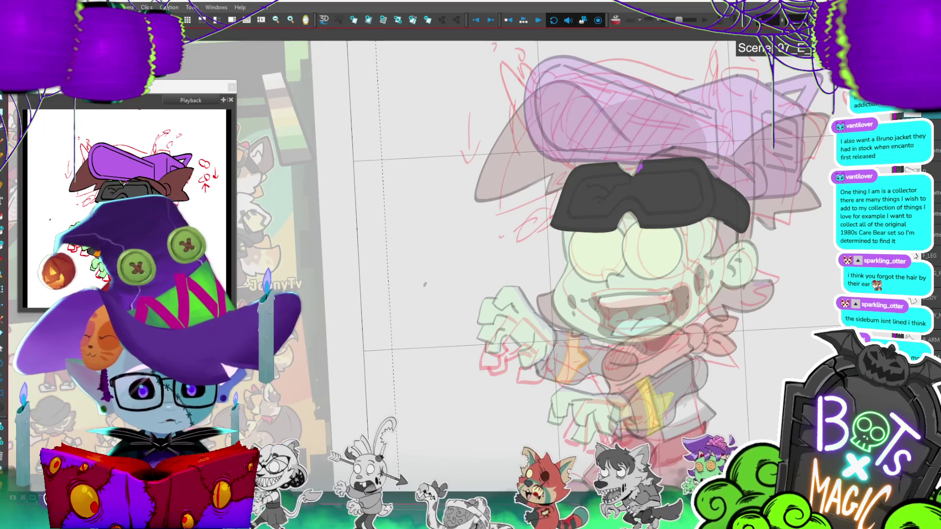
click(639, 168)
scroll(588, 221, down, 2)
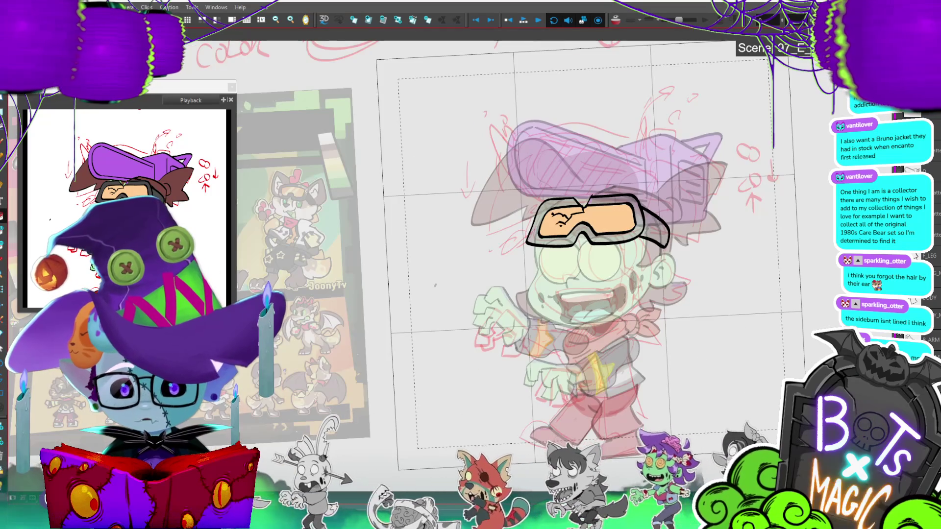
scroll(588, 220, up, 2)
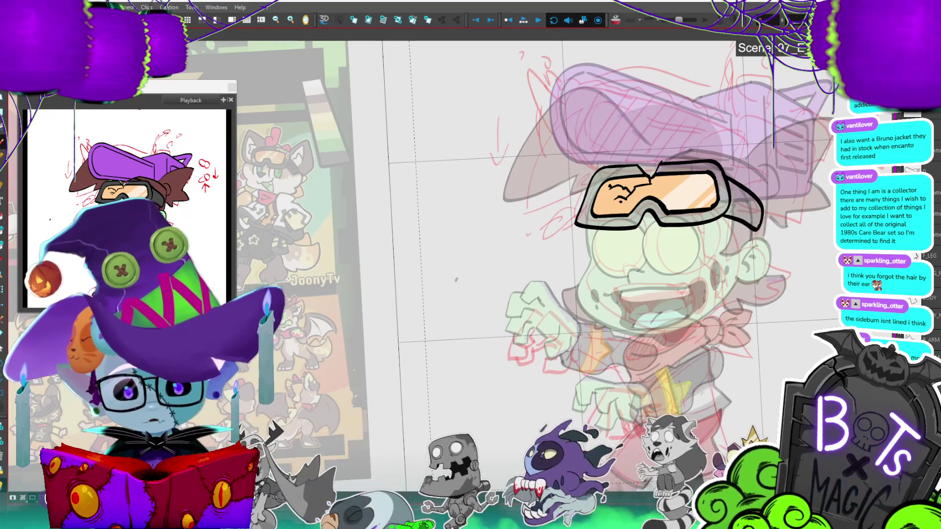
scroll(456, 279, down, 3)
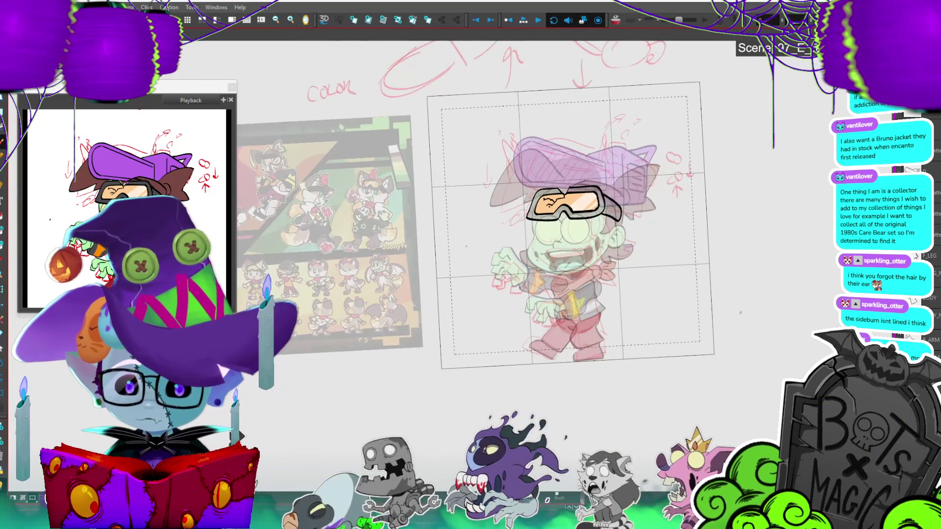
Step: Move the Playback preview window beside the character drawing to check the colours
scroll(437, 258, up, 1)
scroll(468, 246, up, 3)
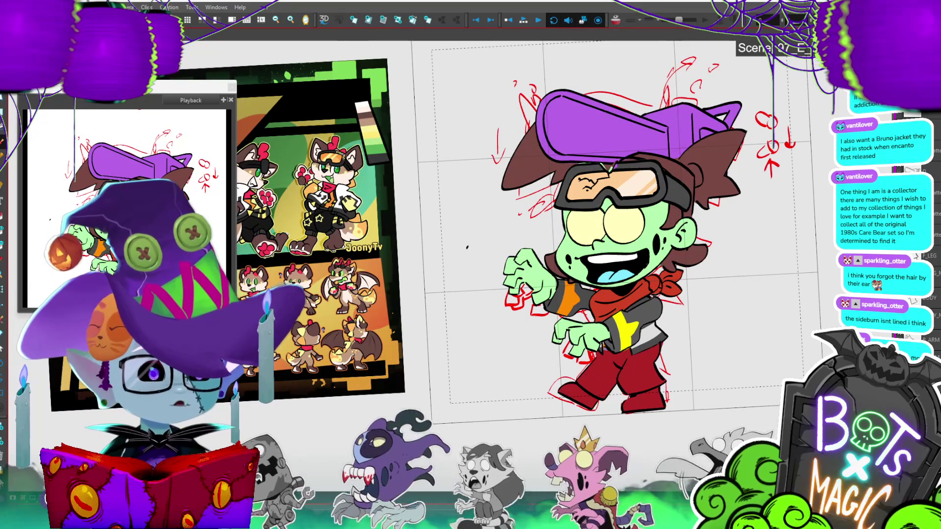
mouse_move(184, 91)
mouse_down()
mouse_move(368, 87)
mouse_move(382, 71)
mouse_up()
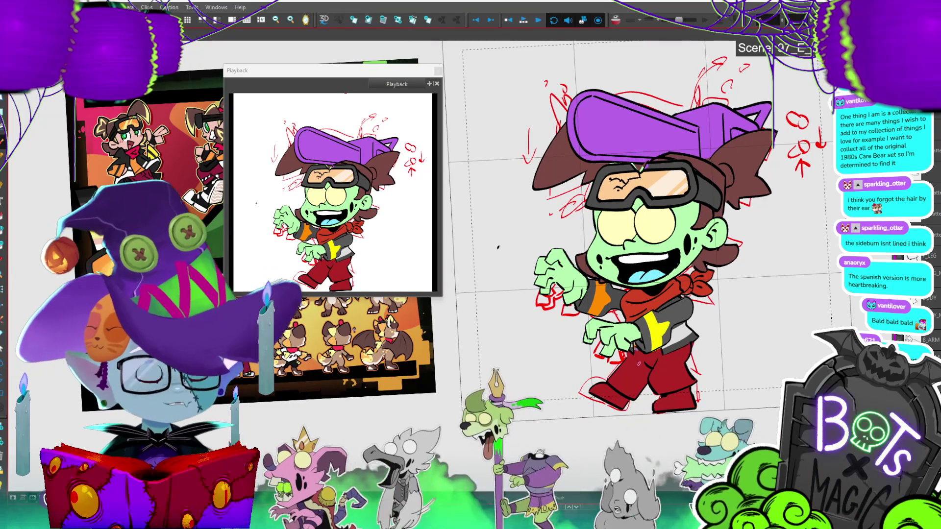
Step: Fade the other drawings back and make the hat's line art layer active
scroll(637, 245, up, 2)
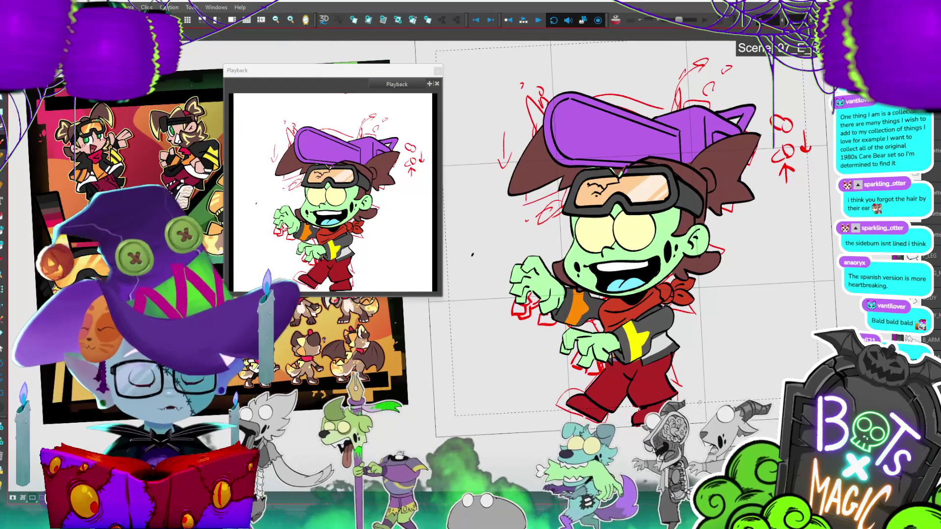
key(shift+l)
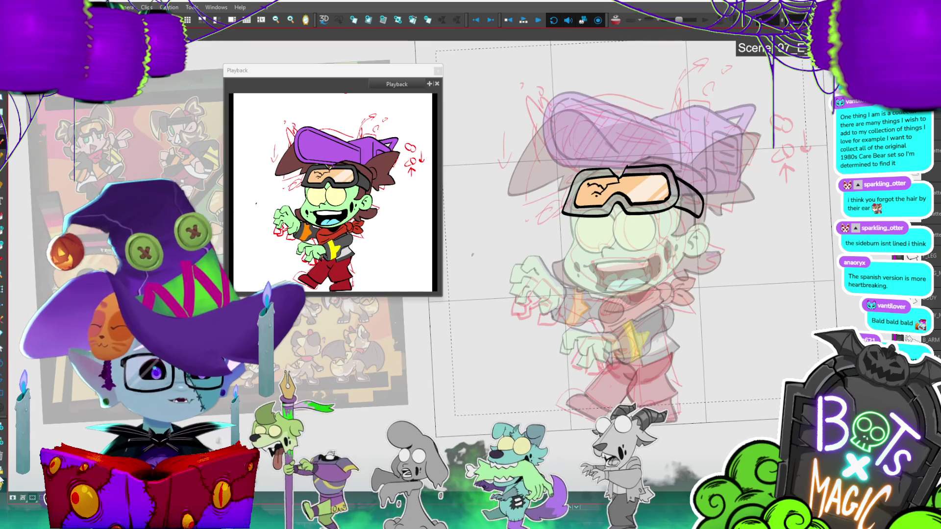
scroll(718, 182, up, 3)
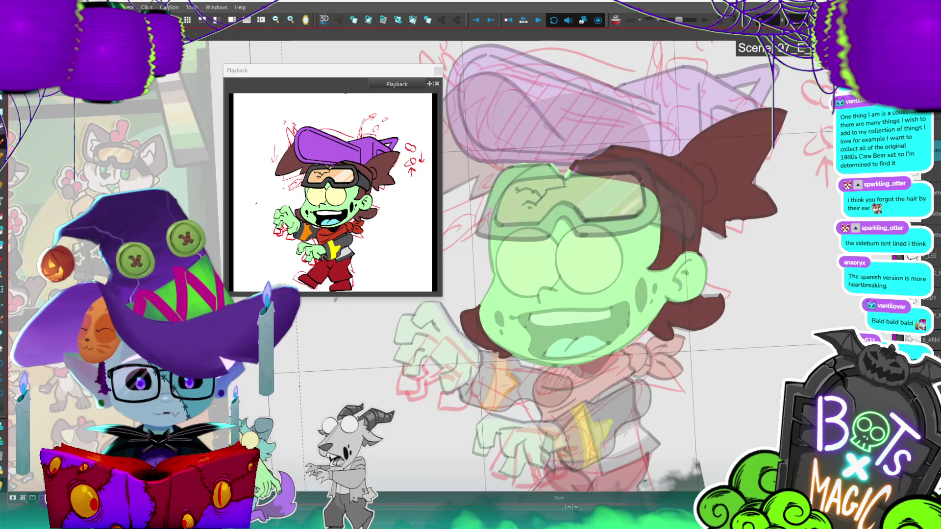
click(937, 184)
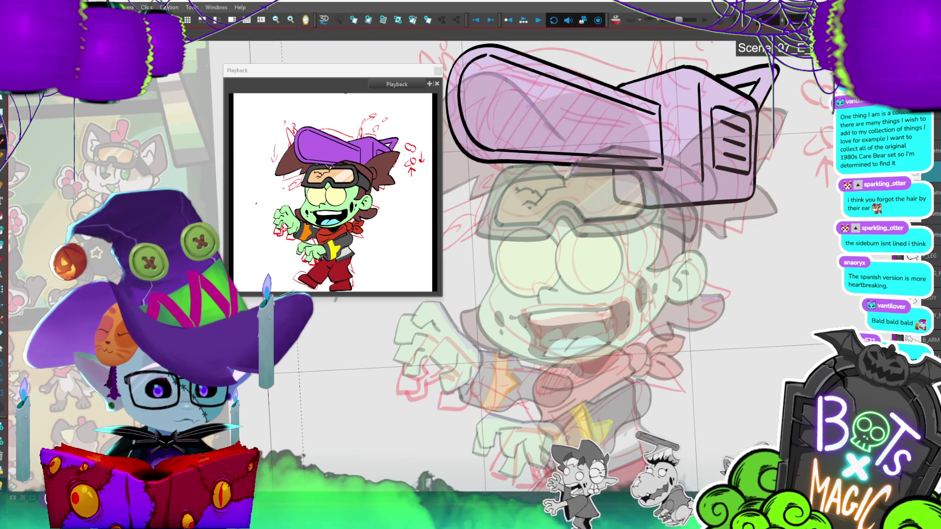
Step: On the hat colour layer, draw a closed grey shape filling the hat's top panel
scroll(748, 347, down, 3)
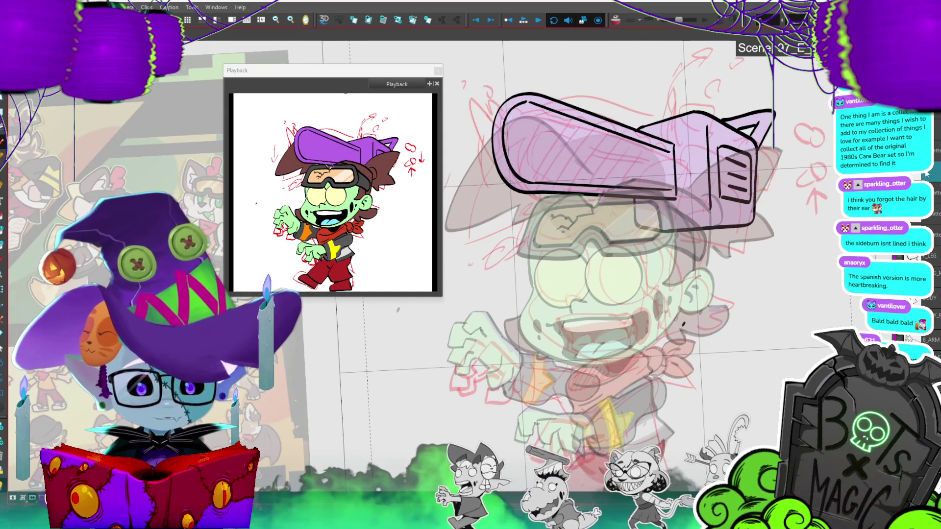
scroll(588, 245, up, 2)
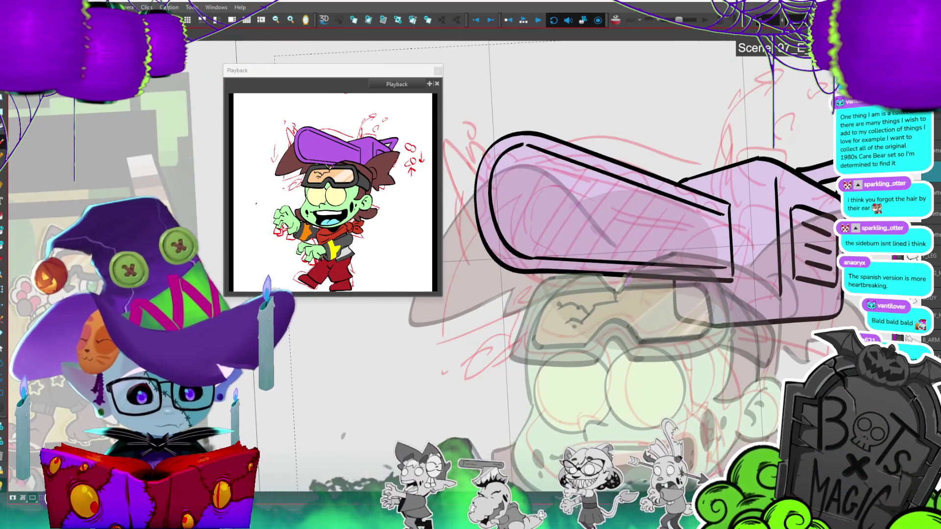
mouse_move(729, 216)
mouse_down()
mouse_move(621, 190)
mouse_move(524, 146)
mouse_up()
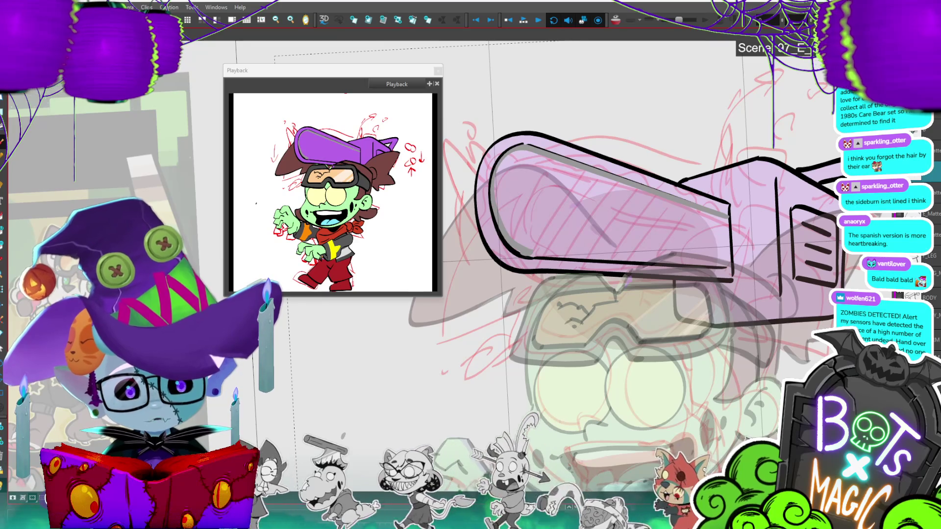
click(932, 183)
mouse_move(728, 210)
mouse_down()
mouse_move(722, 218)
mouse_move(522, 146)
mouse_move(494, 169)
mouse_up()
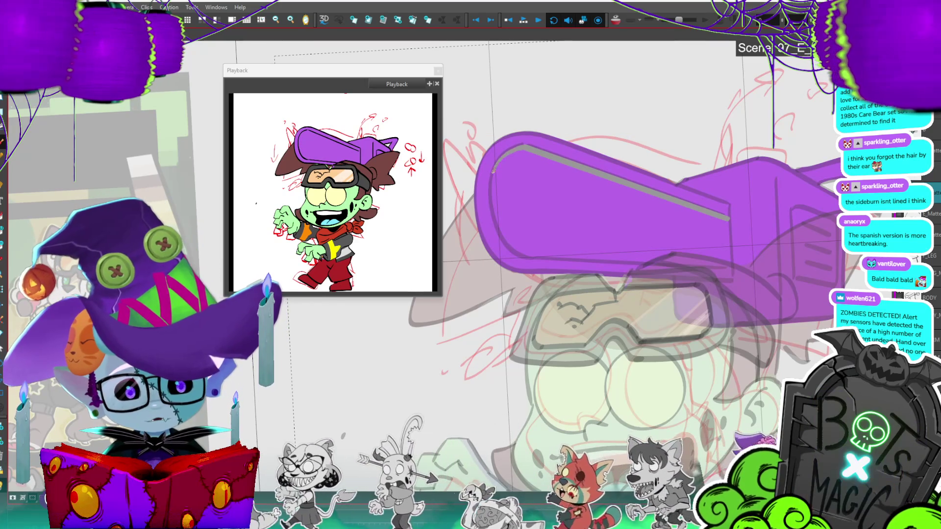
mouse_move(494, 214)
mouse_down()
mouse_move(513, 248)
mouse_move(730, 267)
mouse_move(727, 220)
mouse_up()
click(719, 231)
Step: Reset the view to the hat and face and select the whole hat drawing for transforming
key(.)
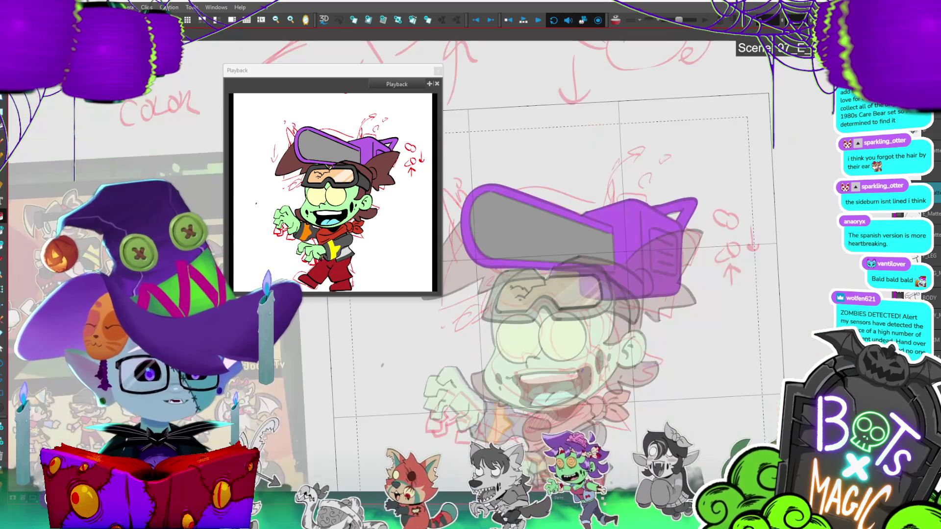
key(2)
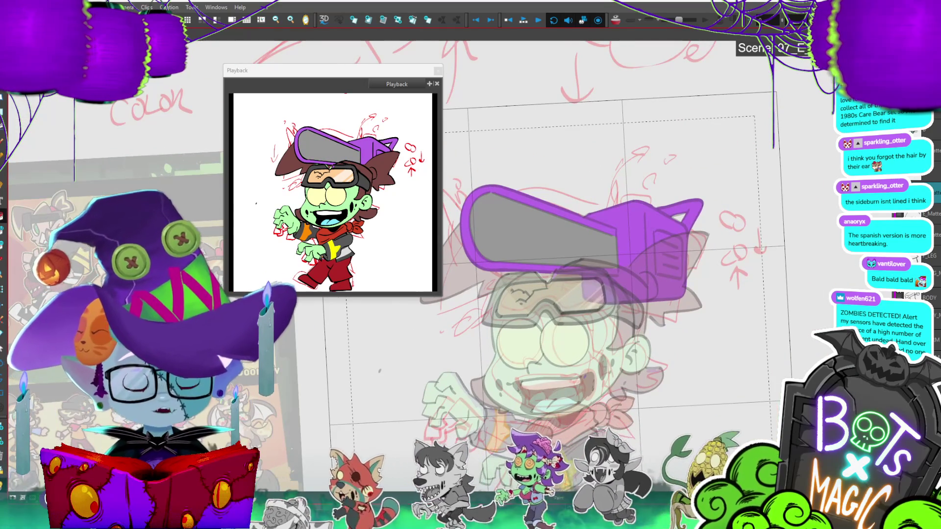
key(1)
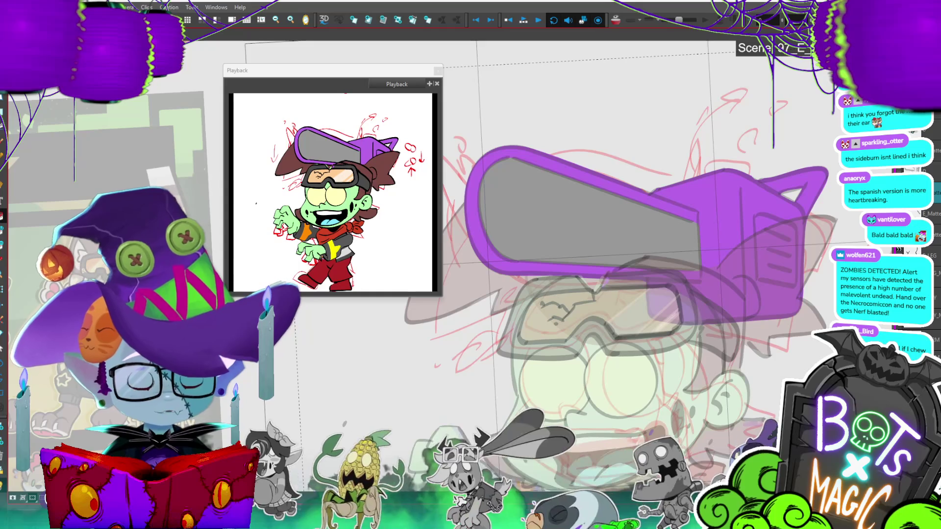
key(shift+x)
click(709, 259)
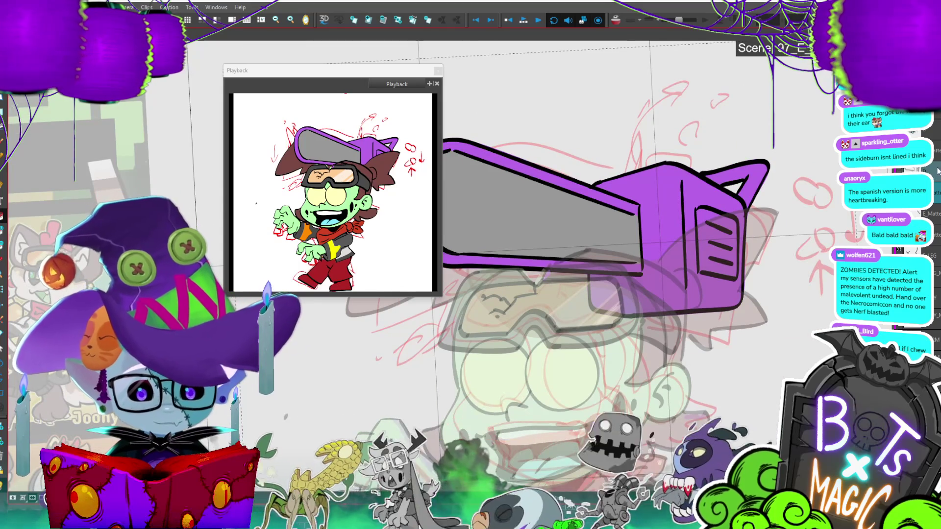
key(shift+z)
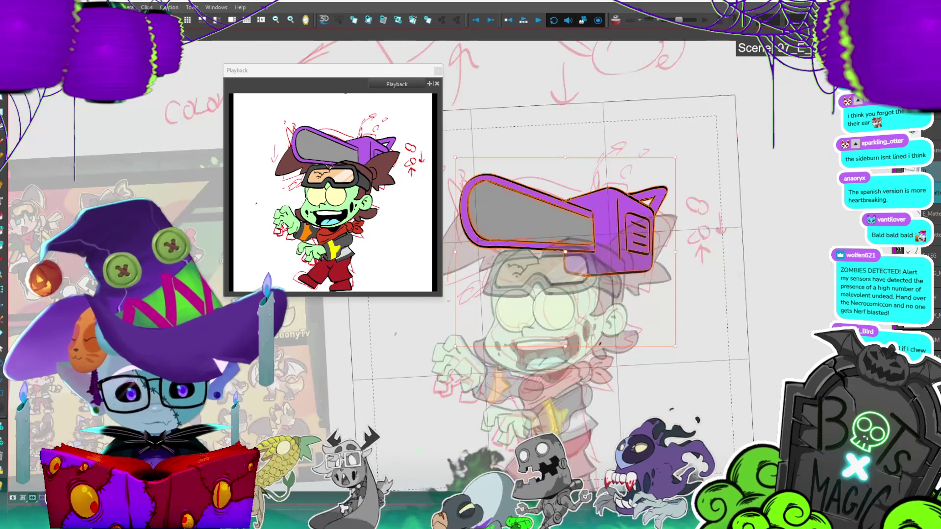
key(2)
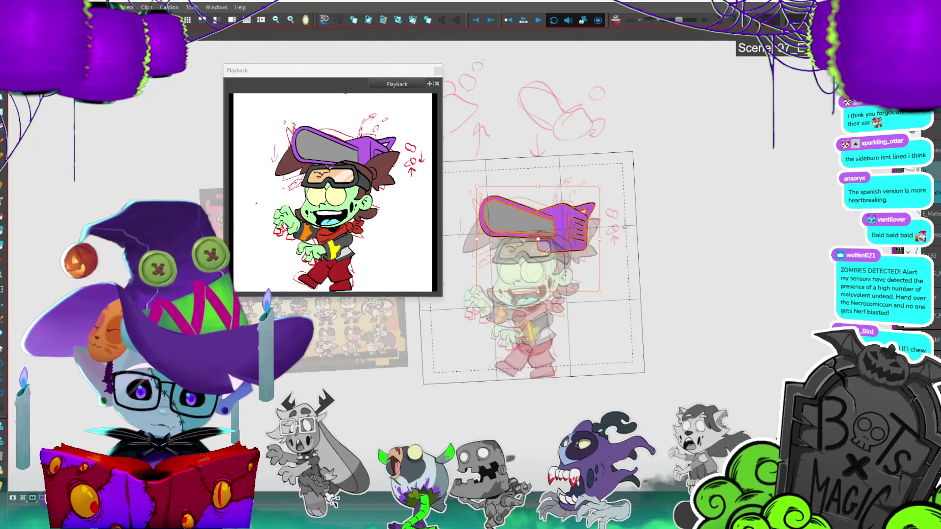
drag(608, 185, 594, 170)
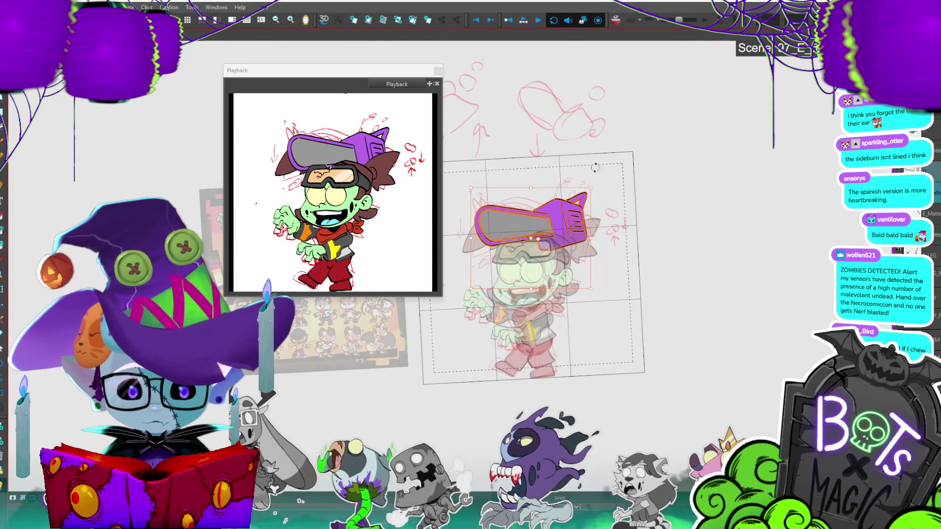
key(ctrl+z)
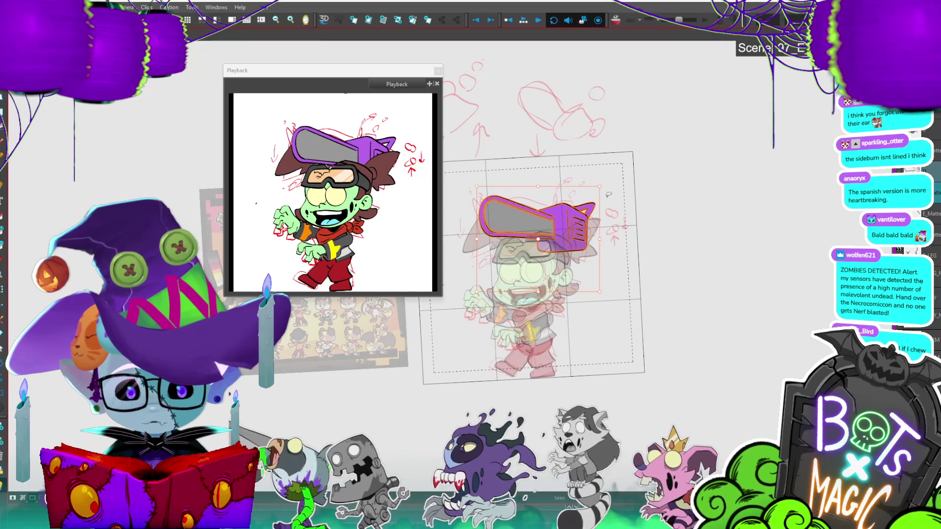
click(667, 194)
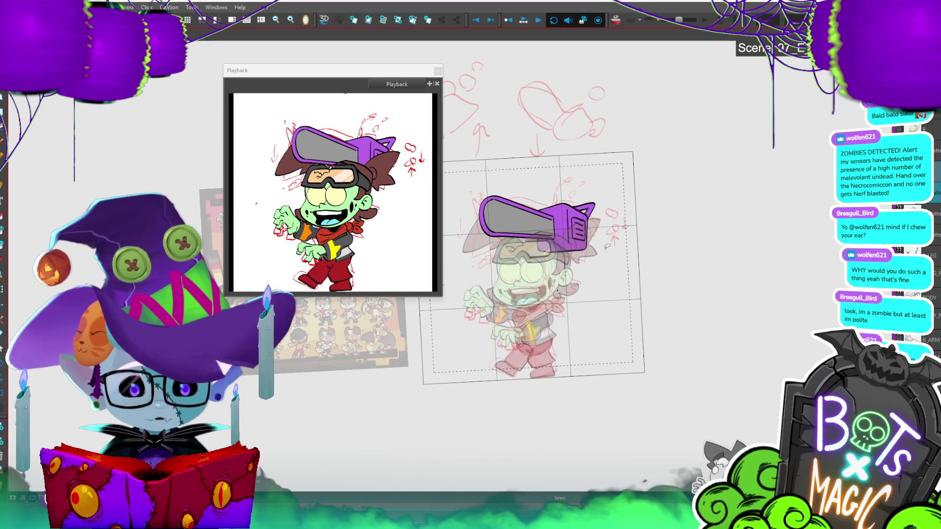
scroll(607, 246, up, 5)
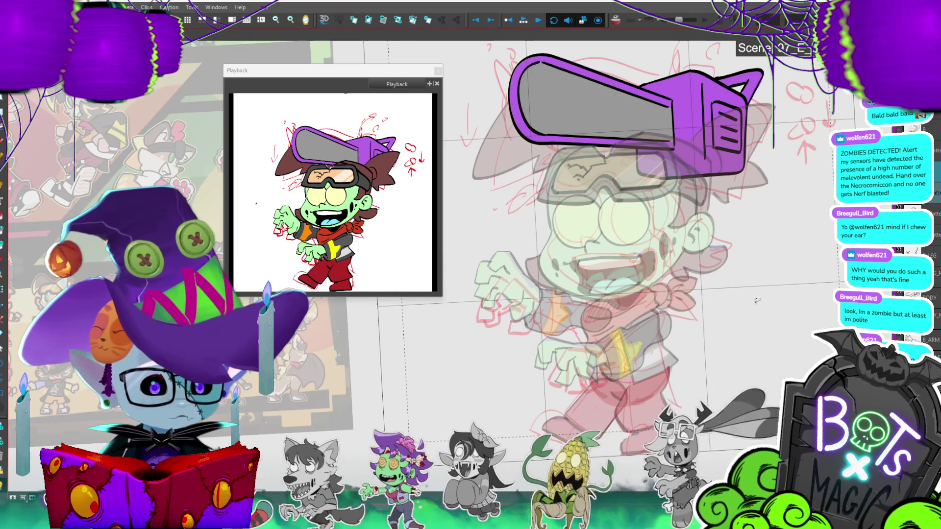
Step: Fill the front pant leg's regions dark red, undo one misfill, and reselect the front leg layer
scroll(757, 300, up, 1)
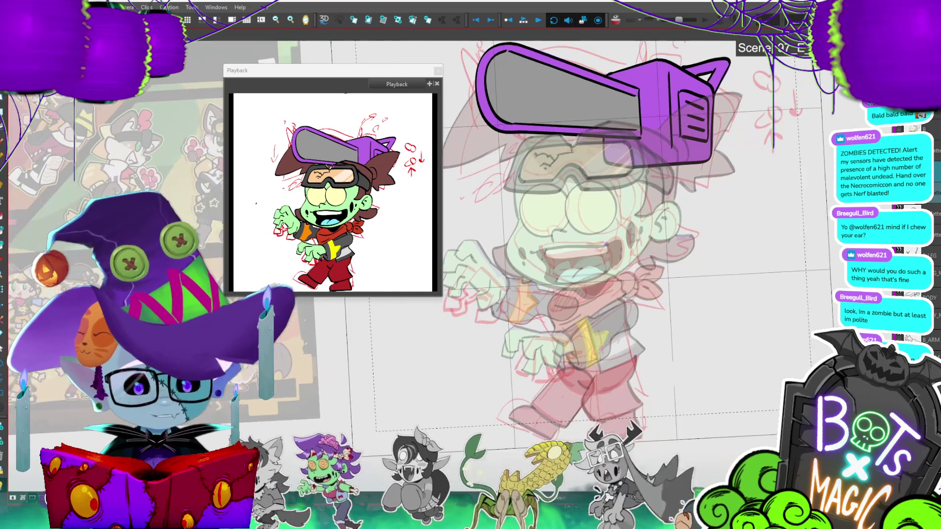
scroll(564, 108, down, 3)
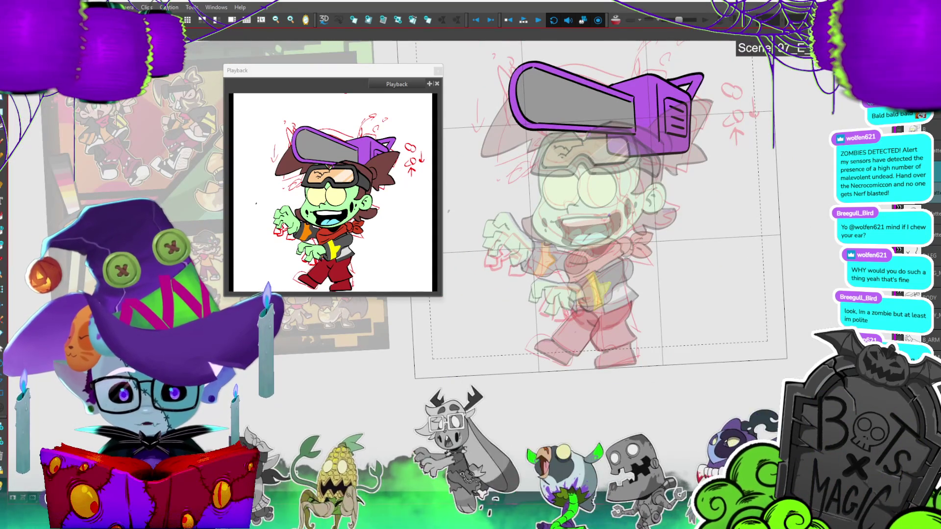
click(592, 311)
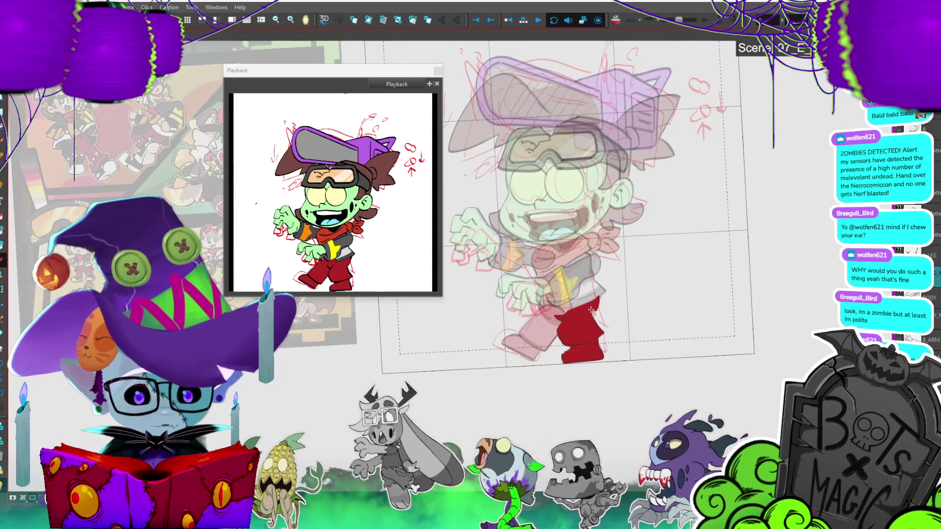
click(591, 302)
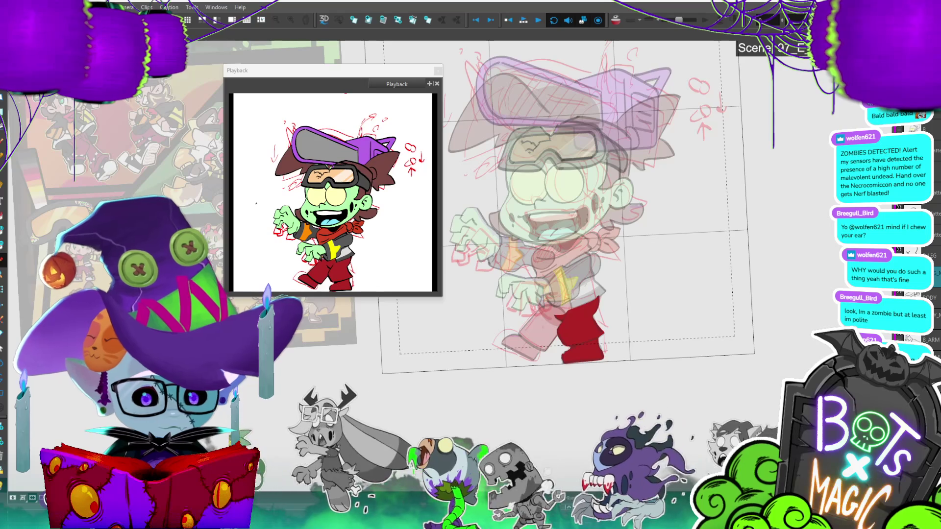
click(588, 318)
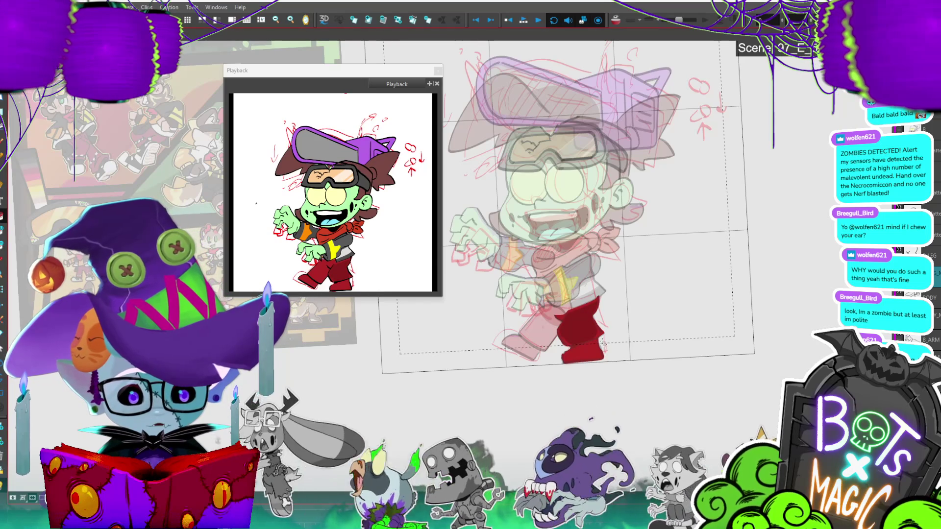
click(574, 348)
click(583, 318)
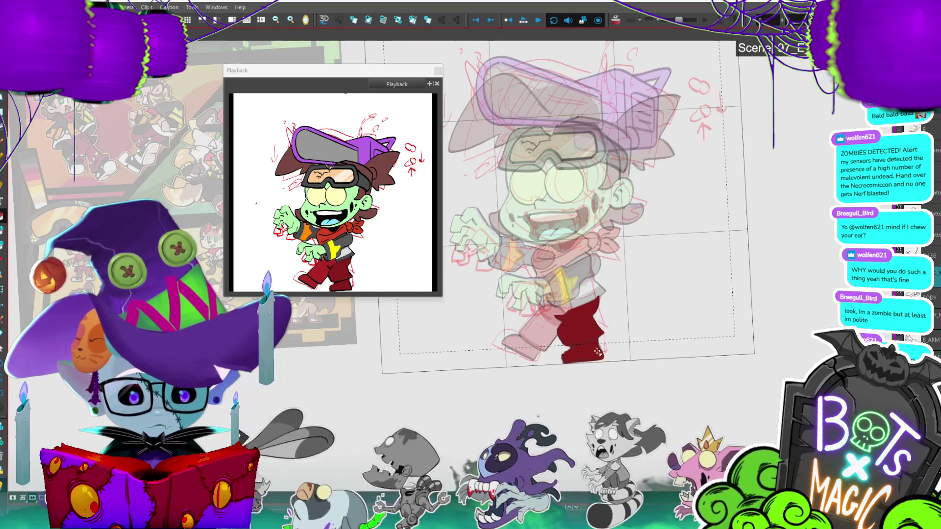
key(ctrl+z)
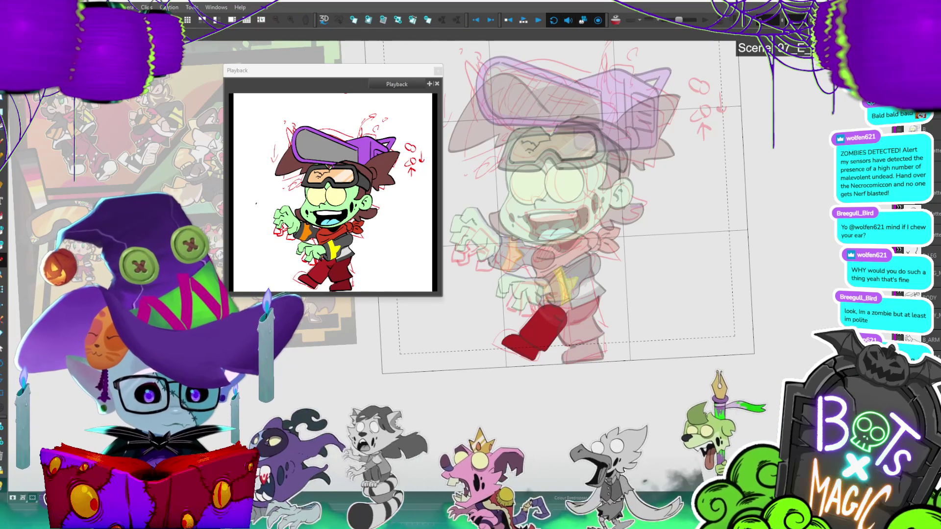
click(588, 363)
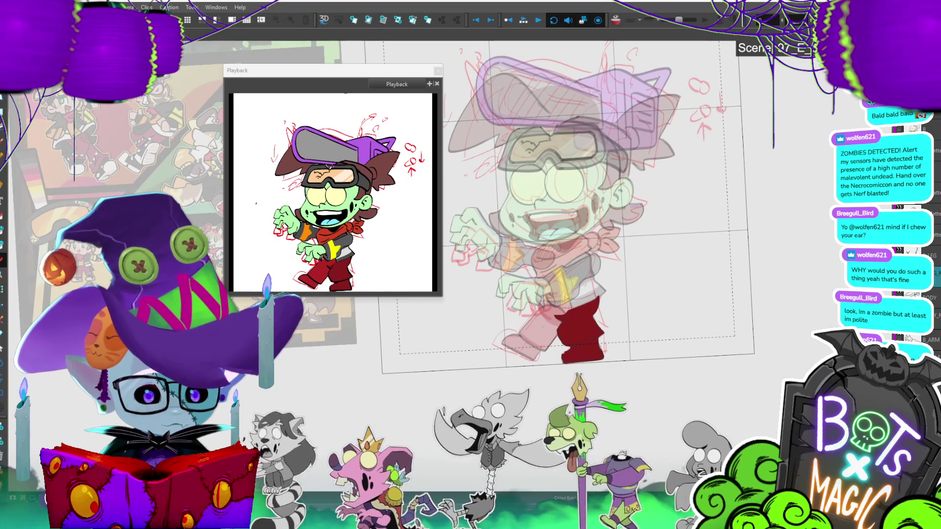
click(532, 333)
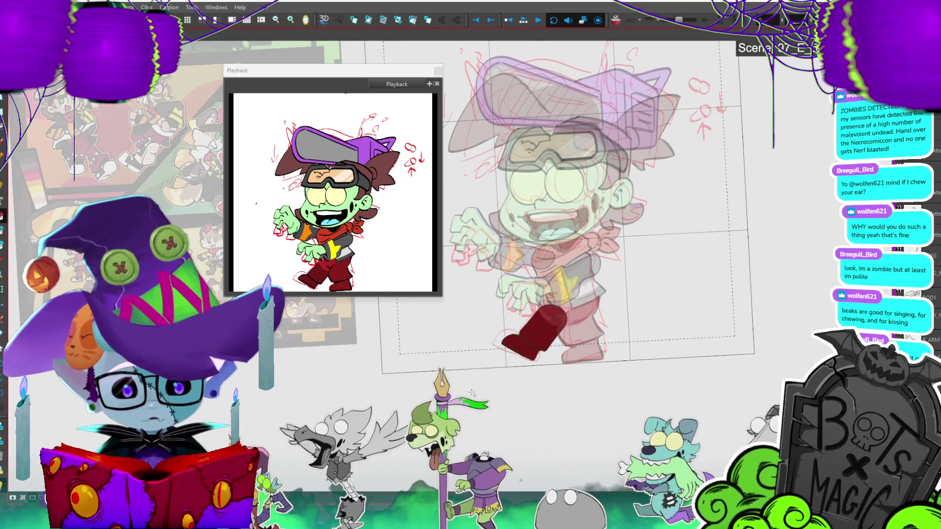
scroll(597, 198, up, 2)
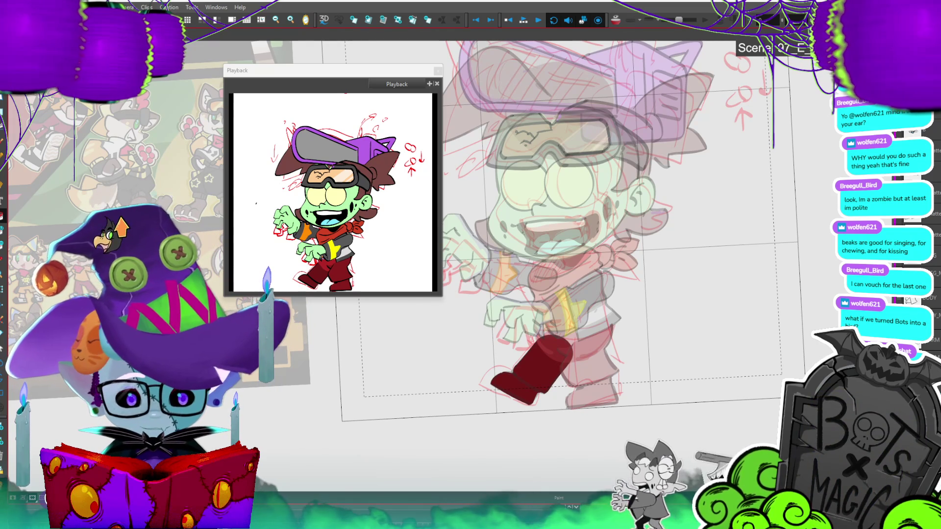
key(2)
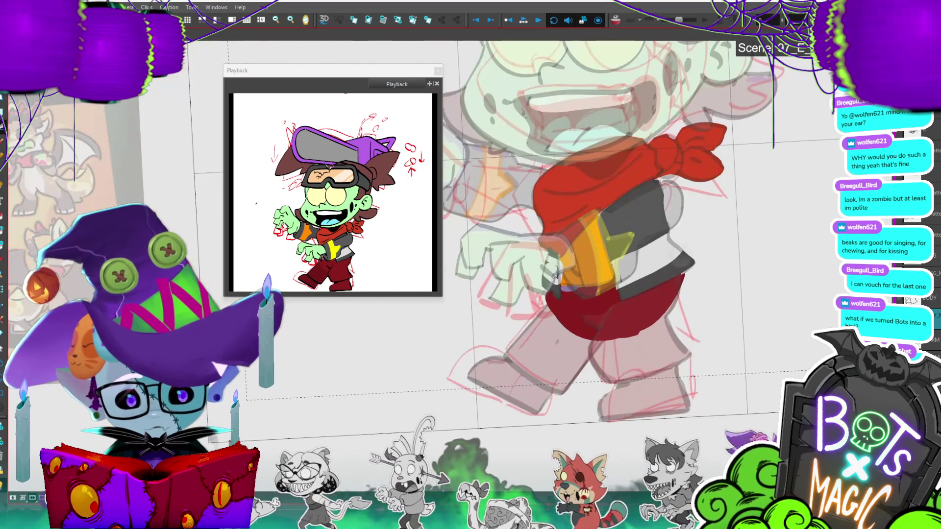
drag(557, 293, 617, 334)
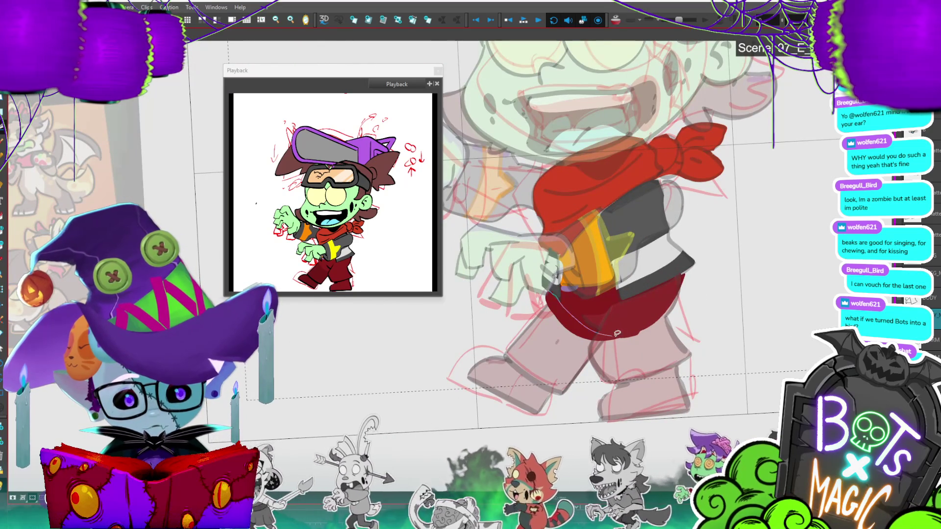
drag(564, 352, 551, 300)
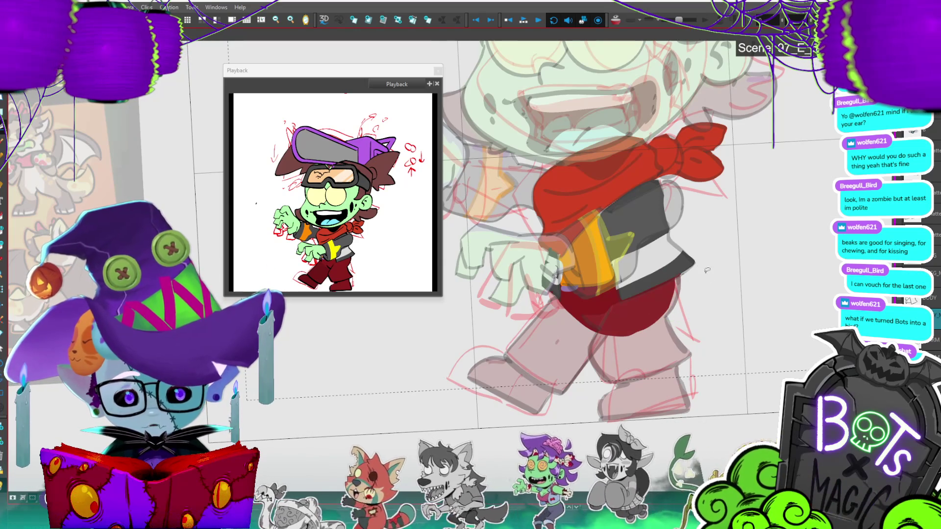
scroll(707, 270, down, 3)
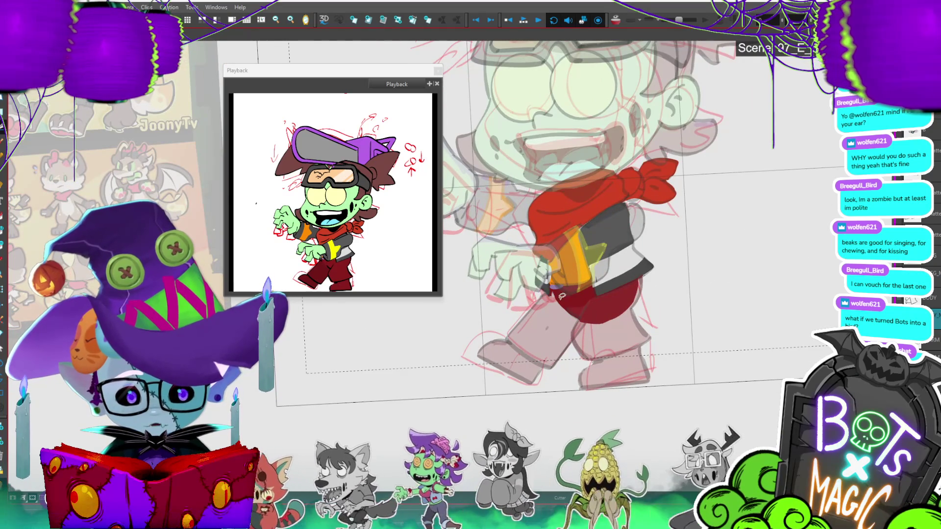
scroll(562, 296, down, 2)
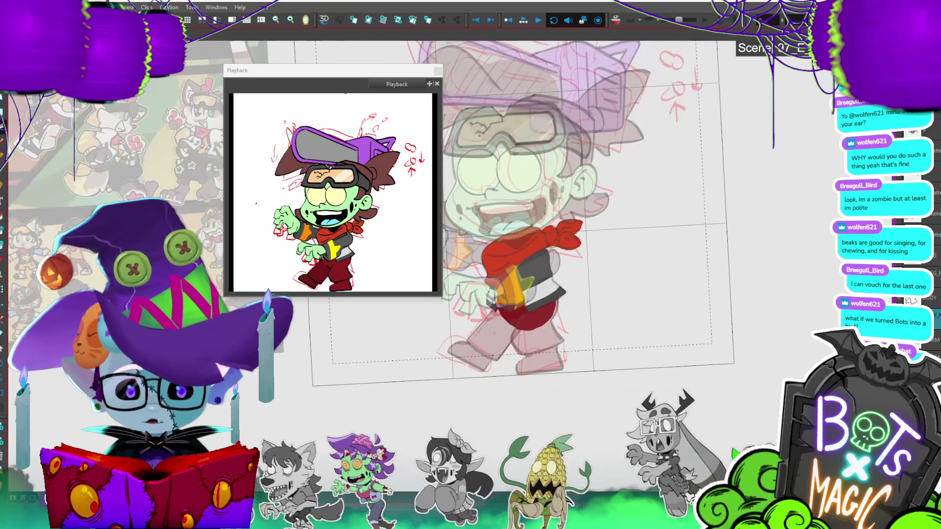
scroll(343, 370, up, 2)
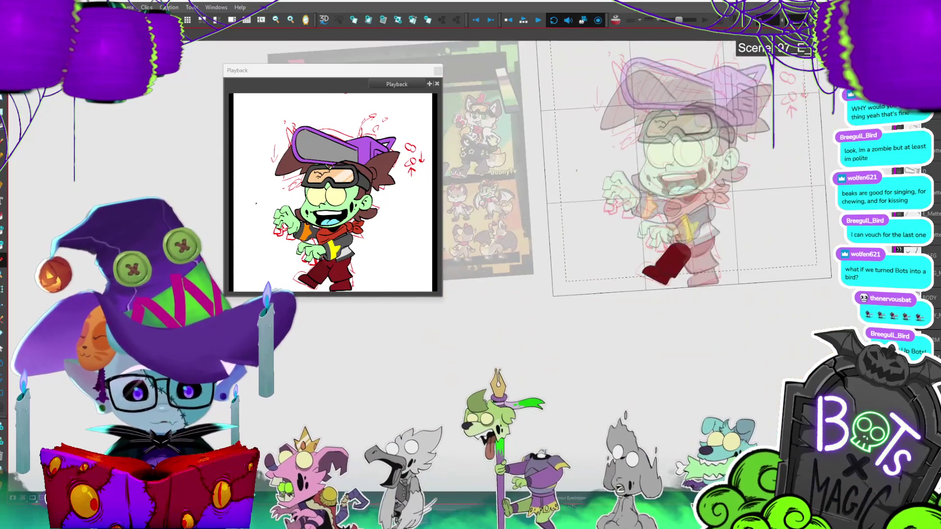
Step: Try beige fills on the boots across frames, then undo them to keep only line art
key(2)
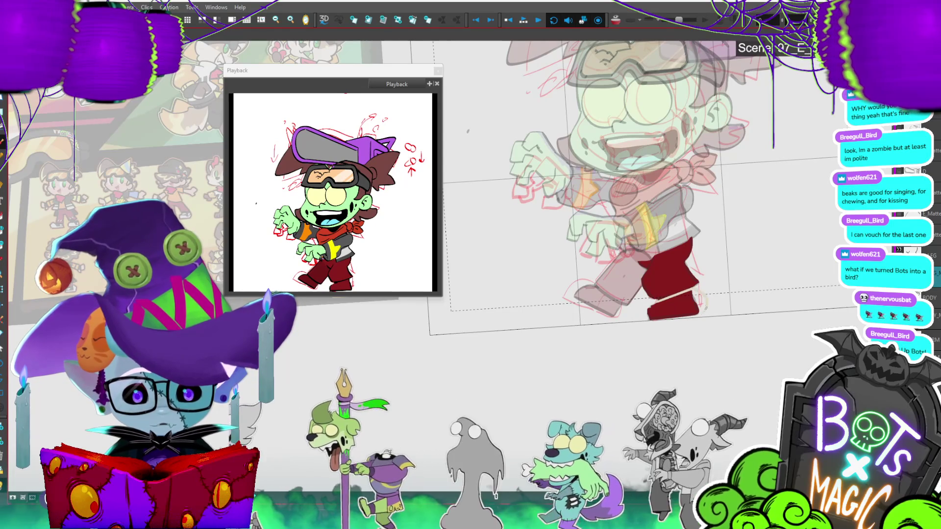
click(674, 306)
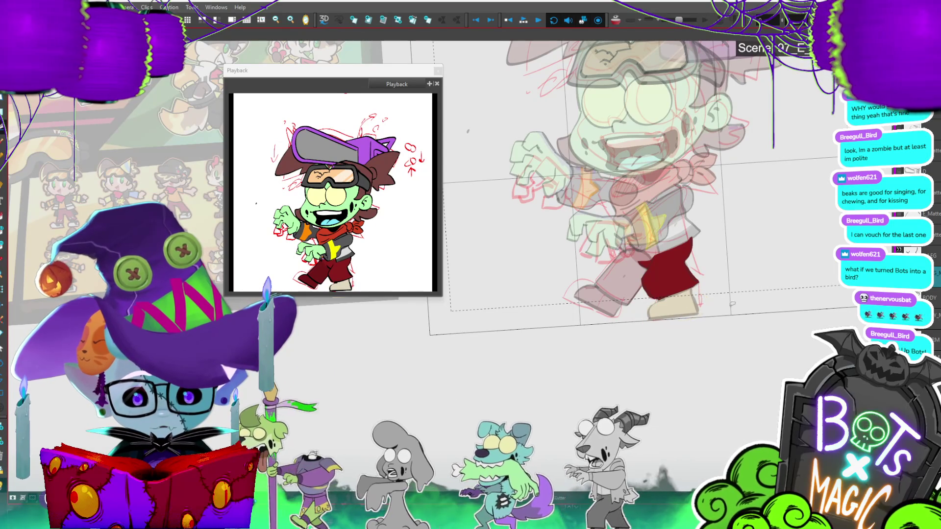
key(.)
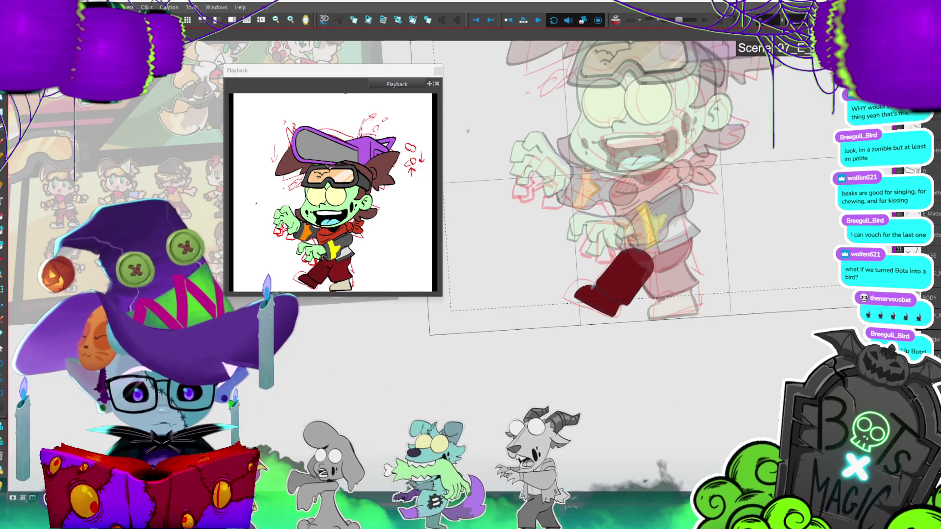
key(alt+i)
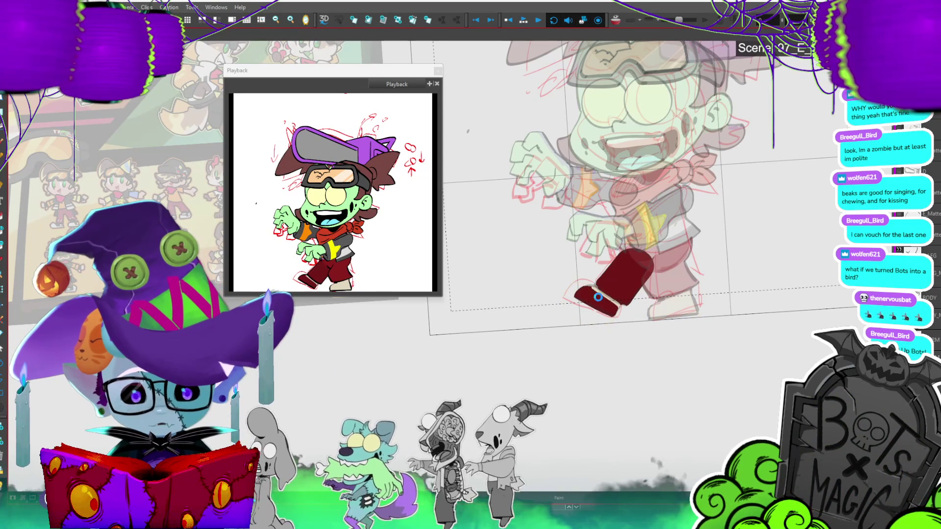
click(590, 263)
key(ctrl+z)
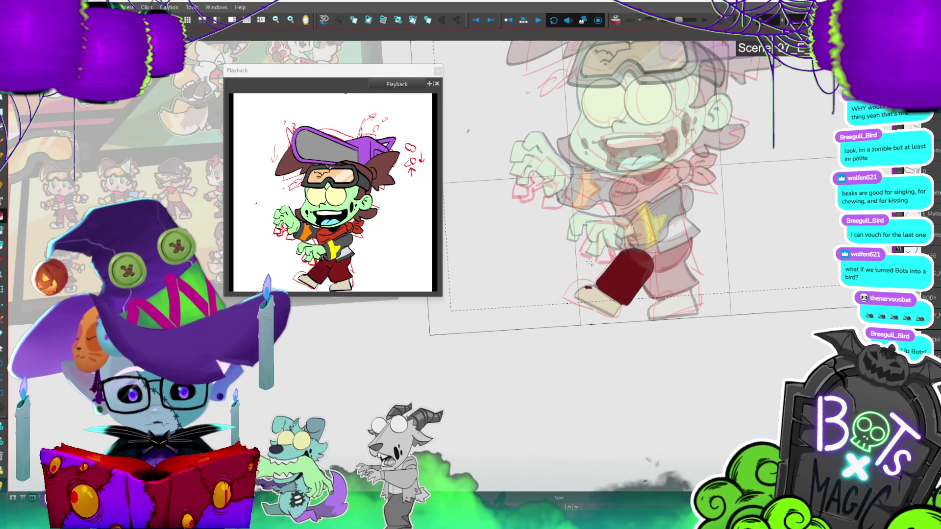
key(alt+b)
key(.)
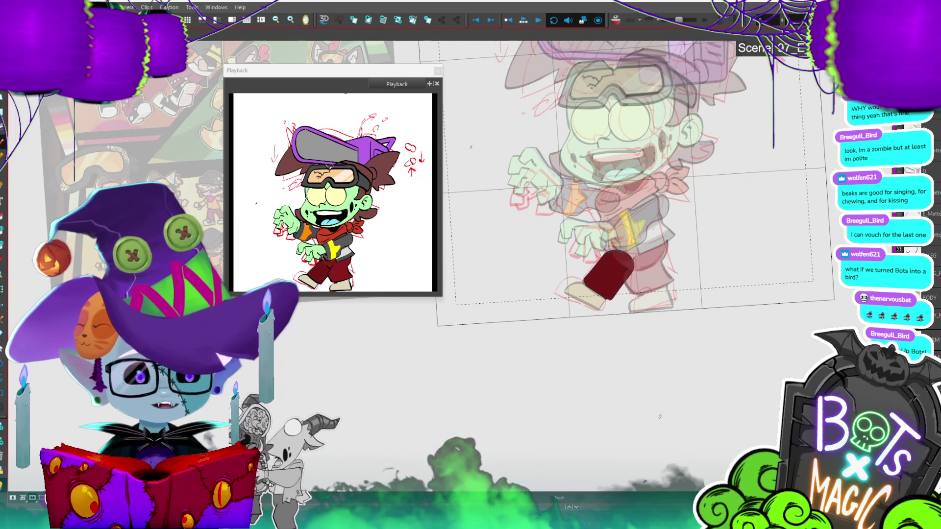
key(ctrl+z)
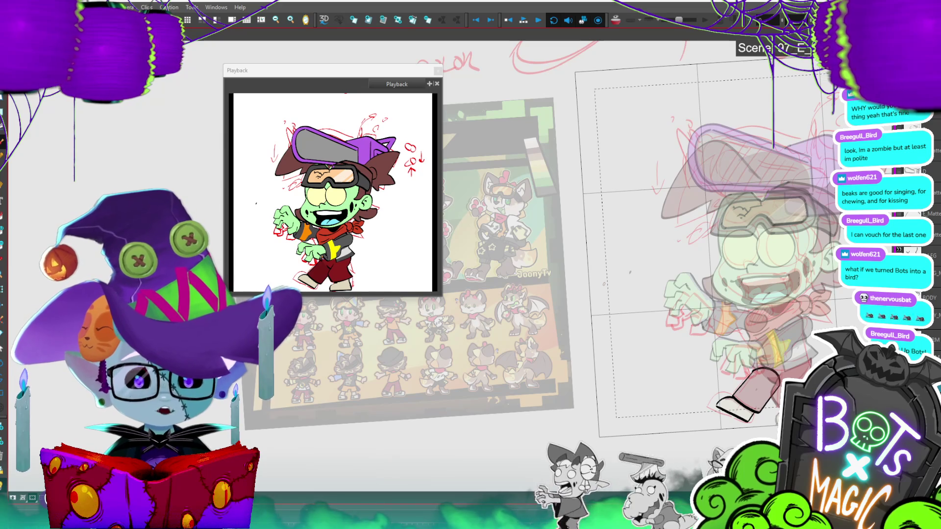
Step: Ink the shoe's sole line toward the toe and the heel, then save the project
scroll(637, 221, up, 3)
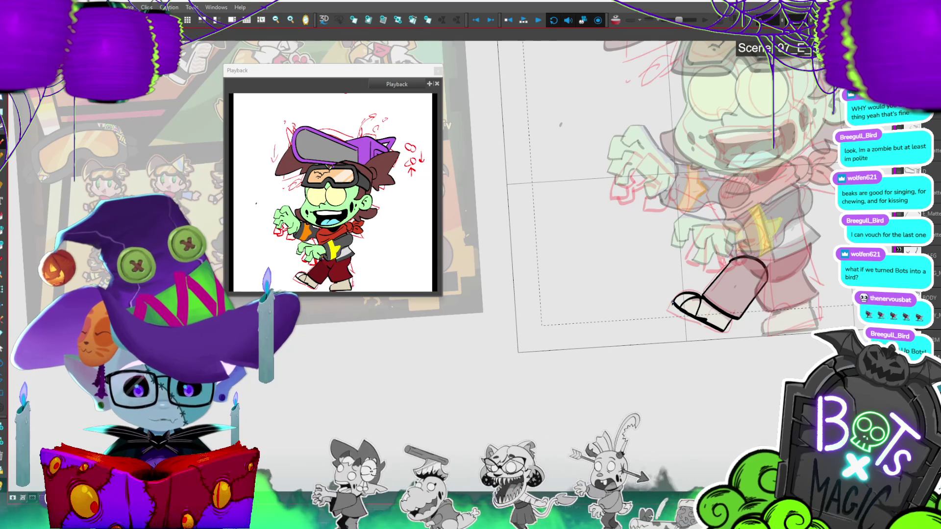
drag(669, 309, 705, 329)
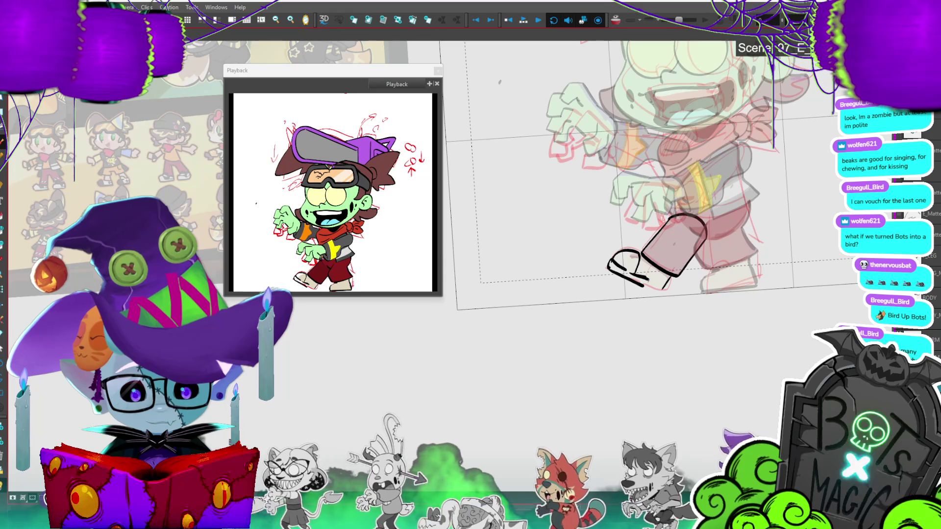
drag(639, 284, 655, 285)
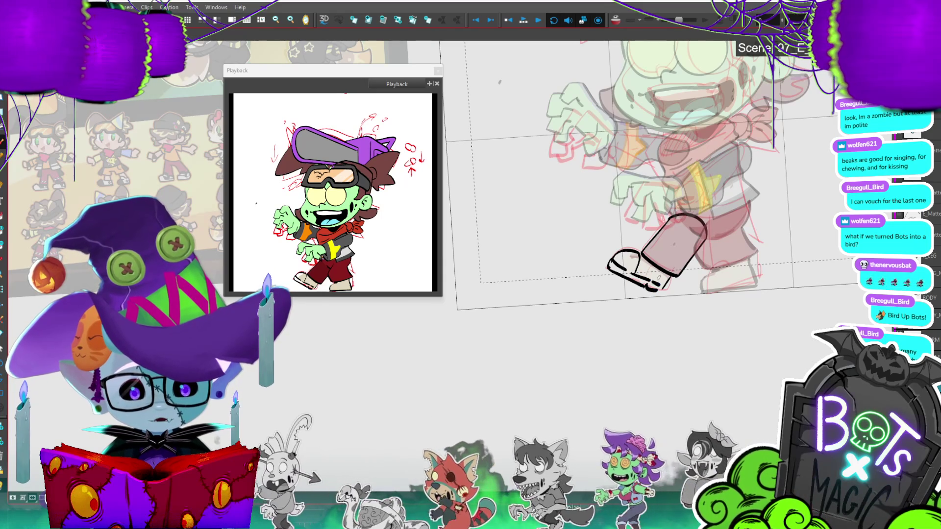
key(period)
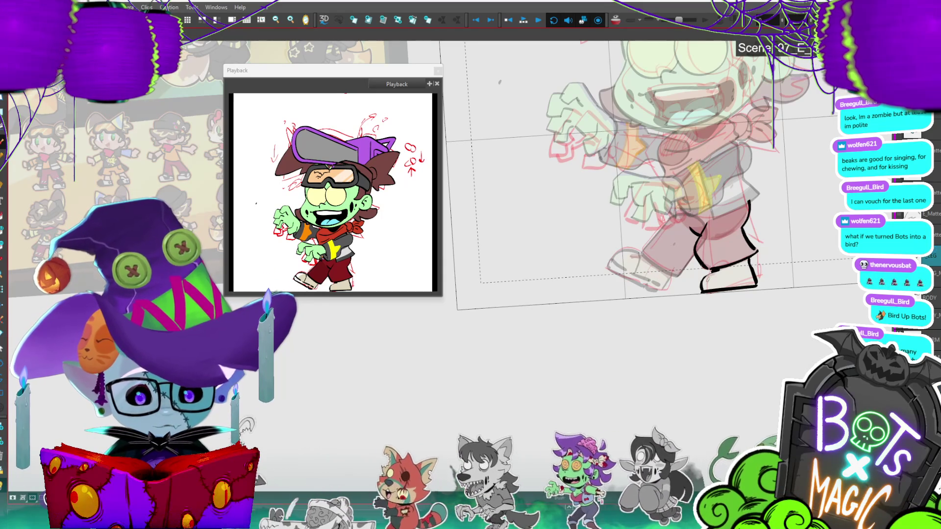
key(ctrl+z)
mouse_move(716, 269)
mouse_down()
mouse_move(700, 290)
mouse_move(750, 279)
mouse_up()
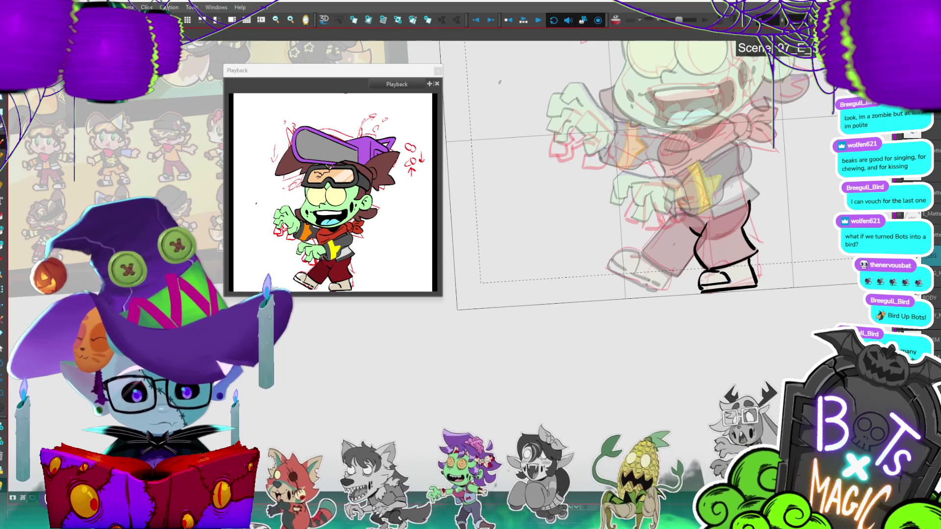
key(2)
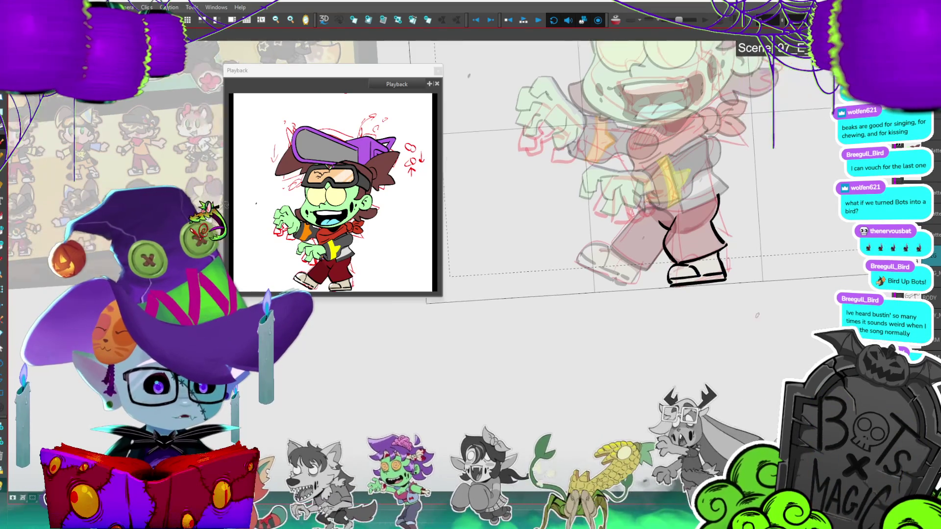
key(ctrl+s)
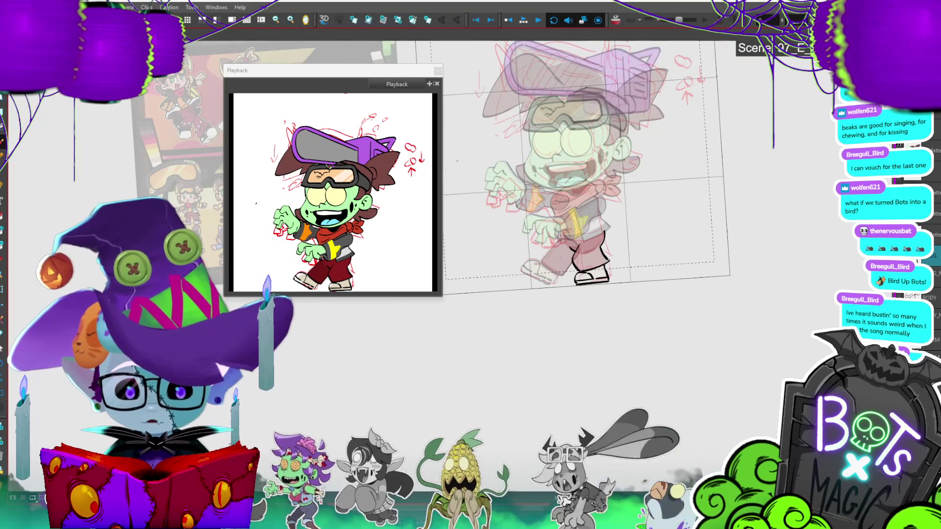
Step: Paint the front pant leg dark red and fill the shoes on both leg drawings gray
drag(570, 245, 551, 267)
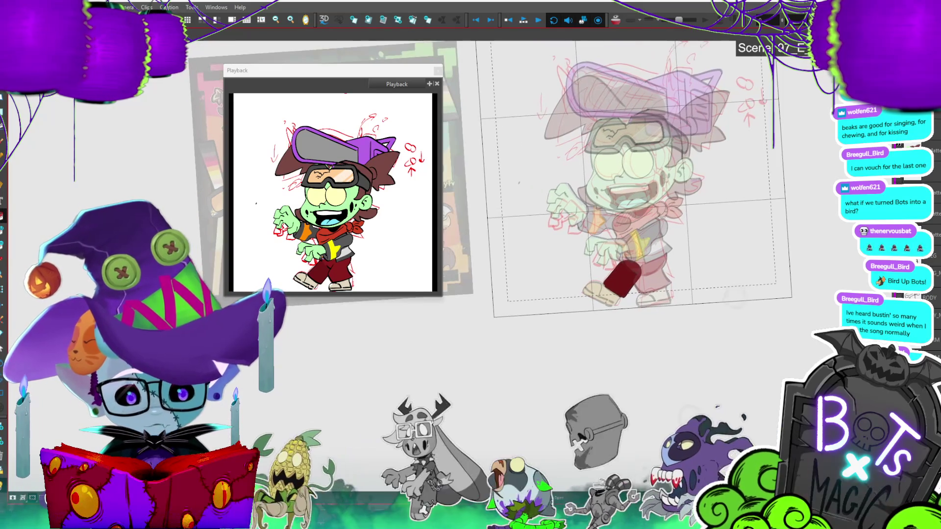
click(600, 294)
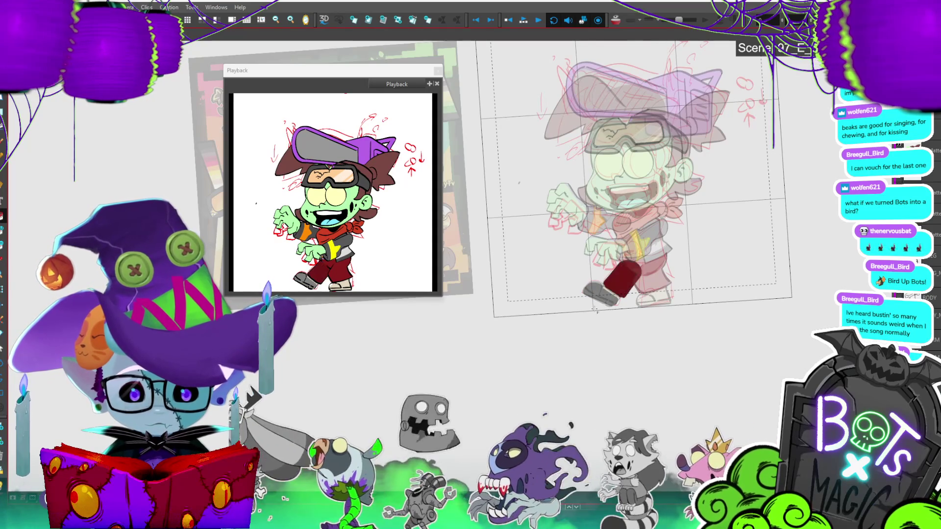
scroll(592, 316, up, 5)
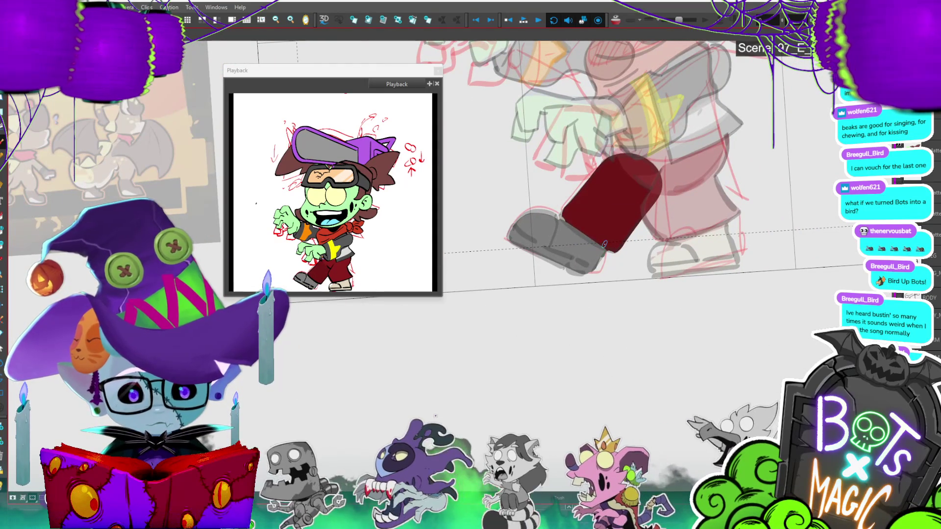
key(period)
click(673, 262)
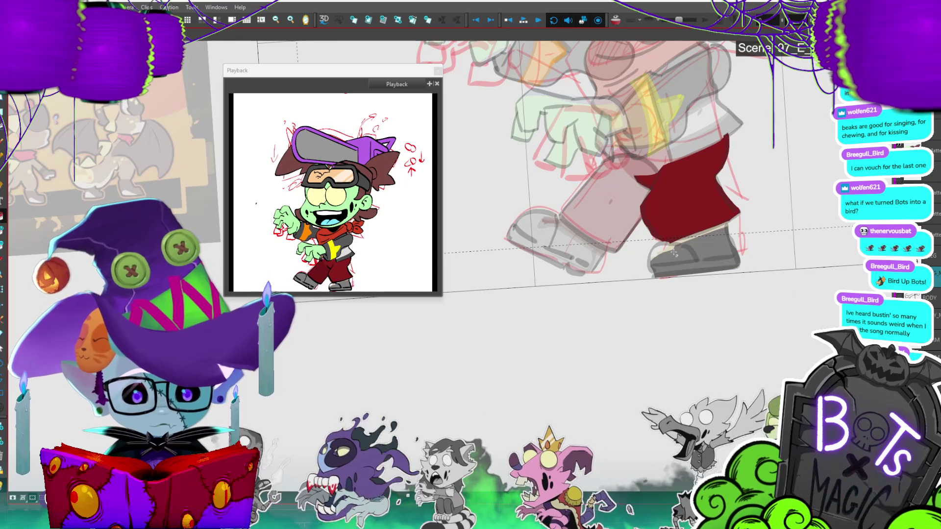
click(687, 269)
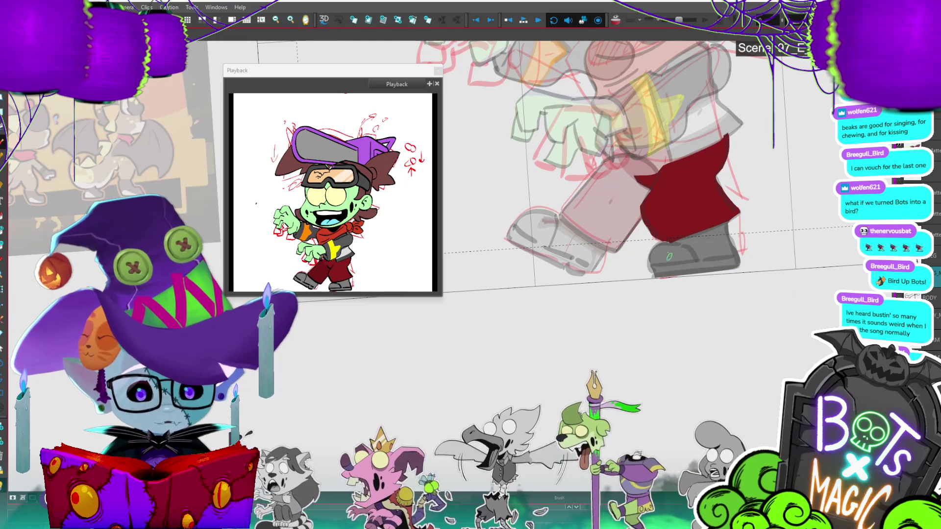
Step: Brush light highlight and shading strokes along the gray shoes
drag(688, 256, 735, 258)
drag(654, 267, 735, 252)
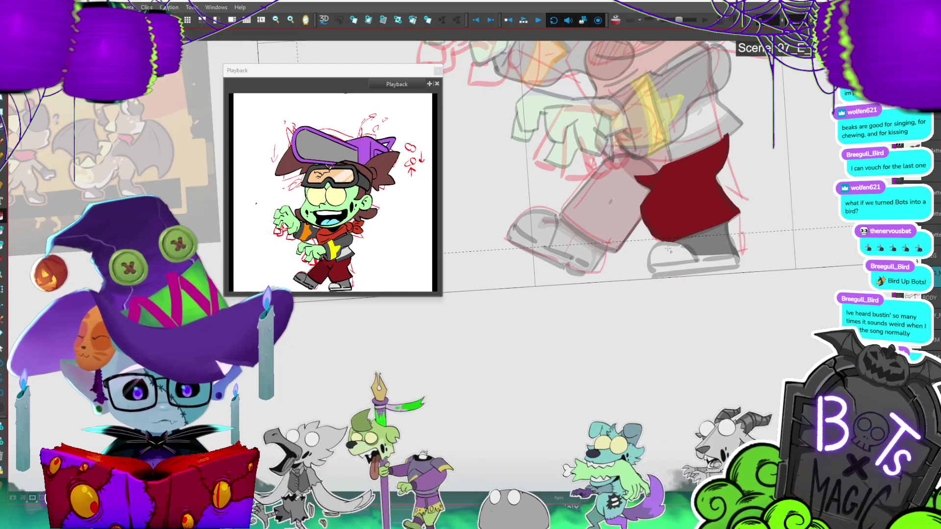
scroll(637, 196, up, 3)
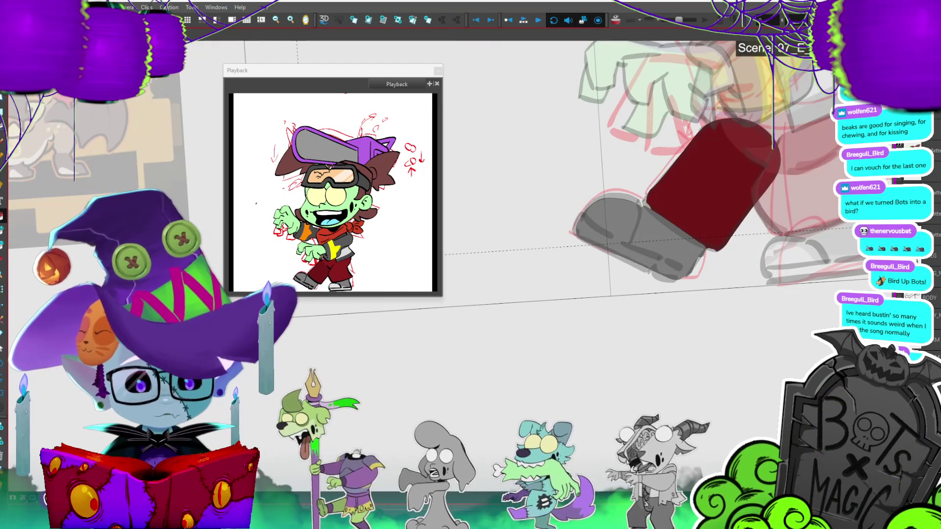
mouse_move(638, 196)
mouse_down()
mouse_move(632, 230)
mouse_move(664, 267)
mouse_move(688, 275)
mouse_move(575, 230)
mouse_move(632, 200)
mouse_move(607, 226)
mouse_move(591, 218)
mouse_move(628, 206)
mouse_up()
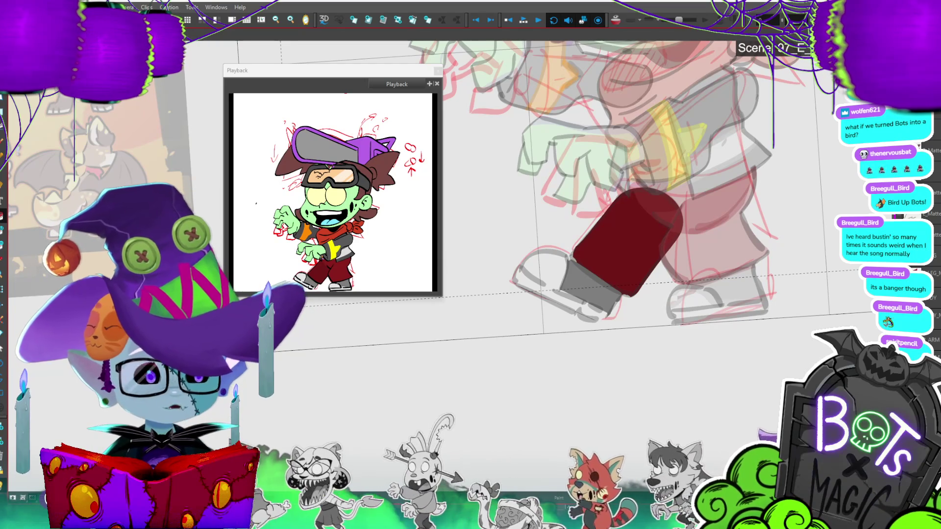
scroll(539, 221, down, 5)
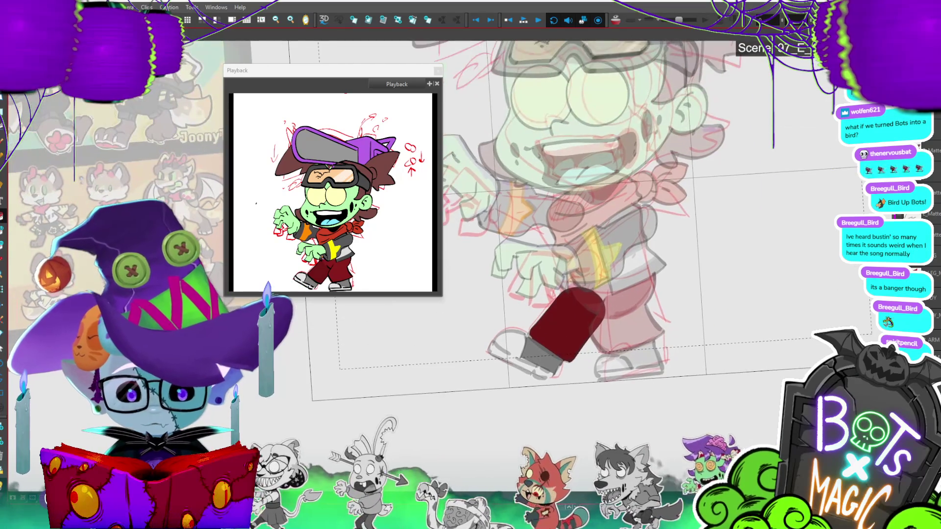
drag(539, 221, 588, 250)
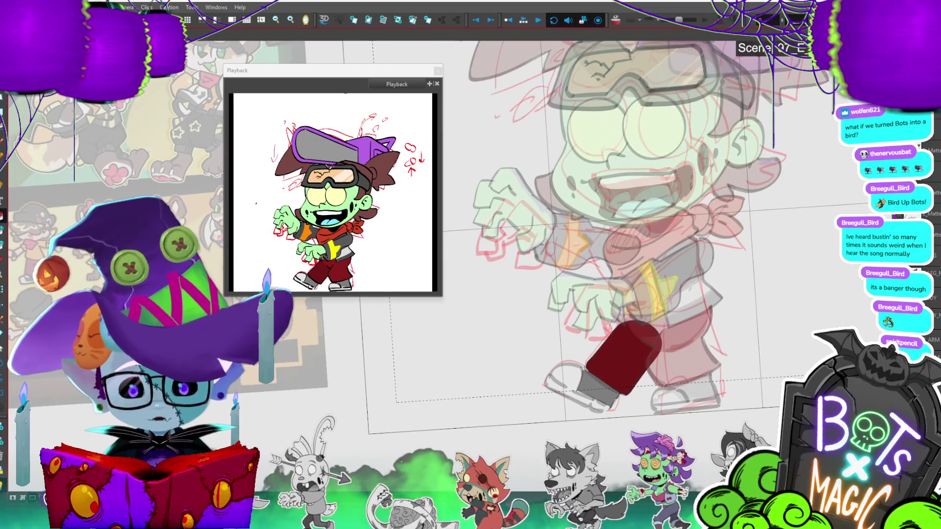
scroll(608, 221, down, 3)
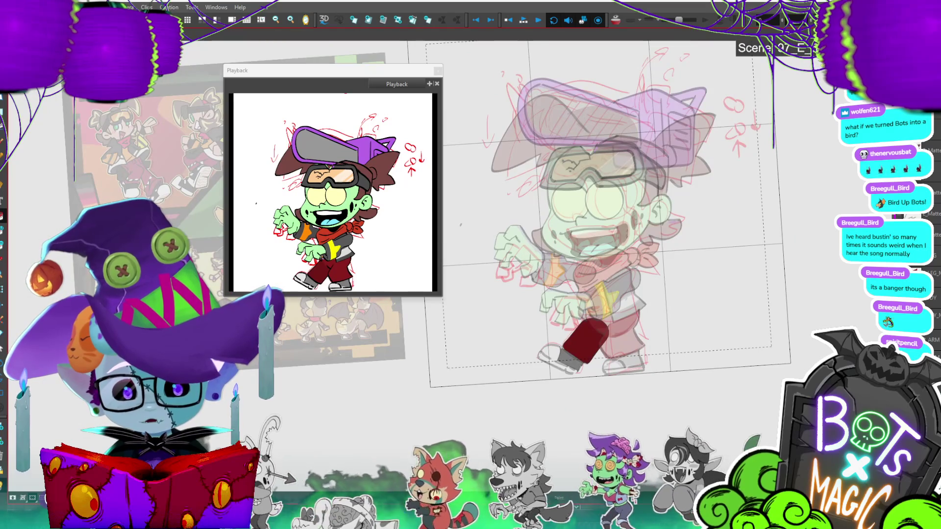
scroll(623, 221, up, 3)
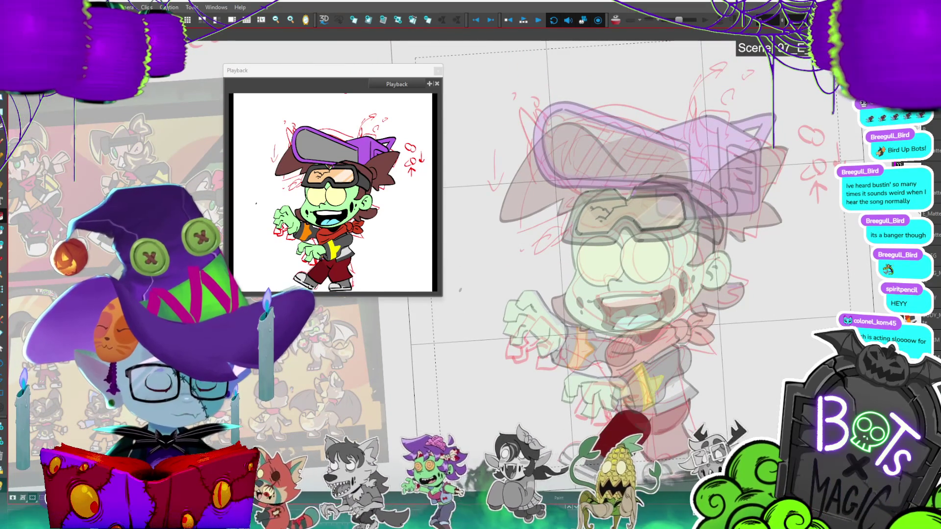
scroll(583, 245, down, 3)
mouse_move(583, 245)
mouse_down()
mouse_move(699, 249)
mouse_move(713, 255)
mouse_move(724, 284)
mouse_move(832, 240)
mouse_up()
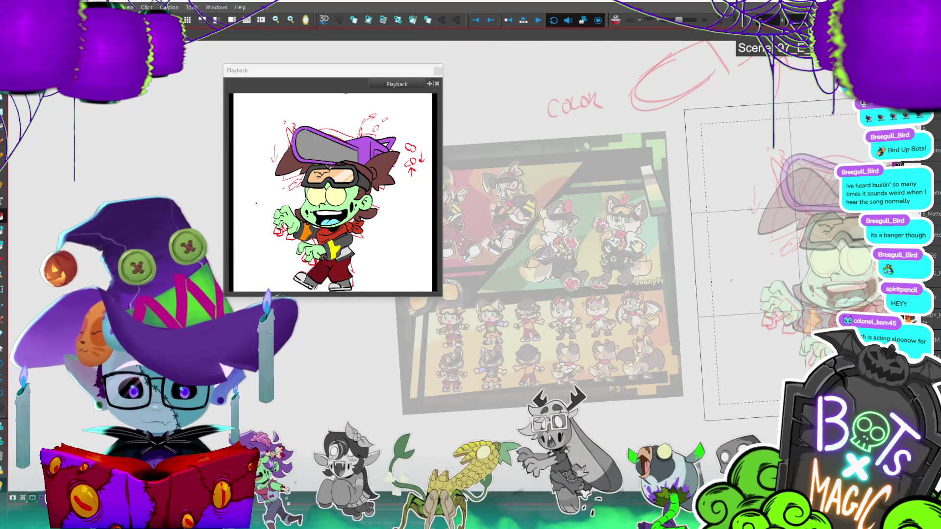
Step: Bring the colour reference sheet to full opacity, fade it back, and pan to the zombie's head
drag(686, 245, 608, 267)
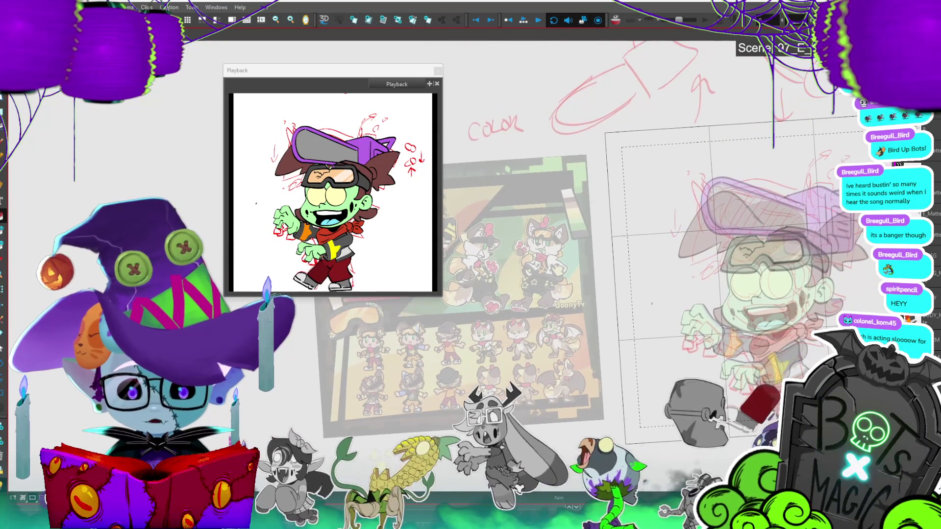
mouse_move(679, 257)
mouse_down()
mouse_move(762, 225)
mouse_move(805, 231)
mouse_up()
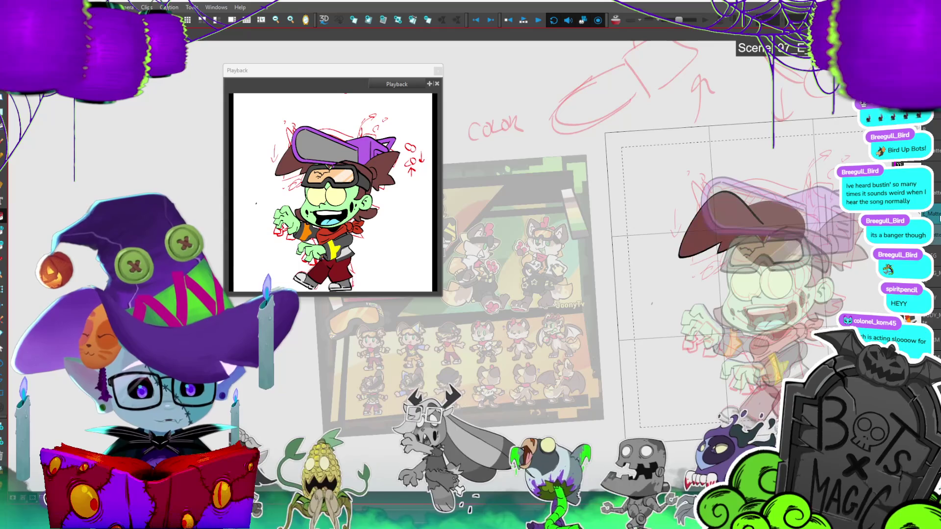
scroll(637, 269, up, 3)
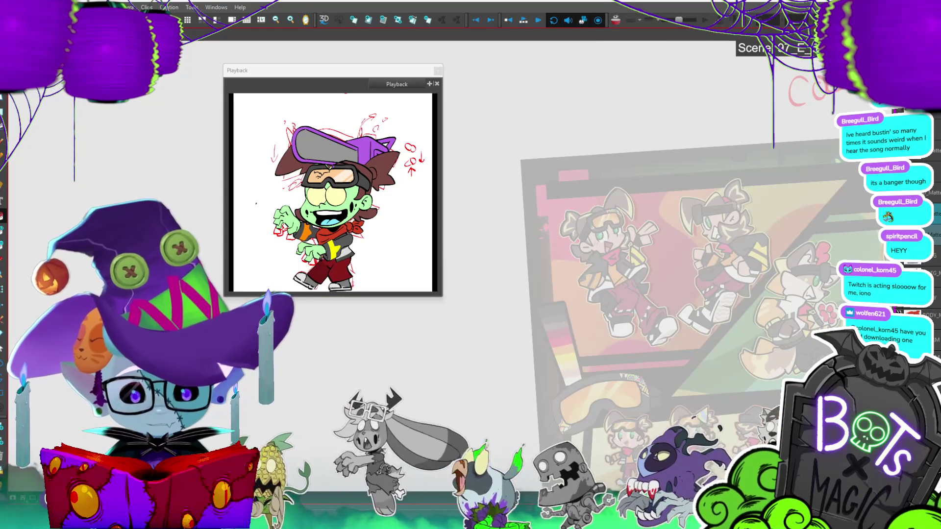
key(shift+l)
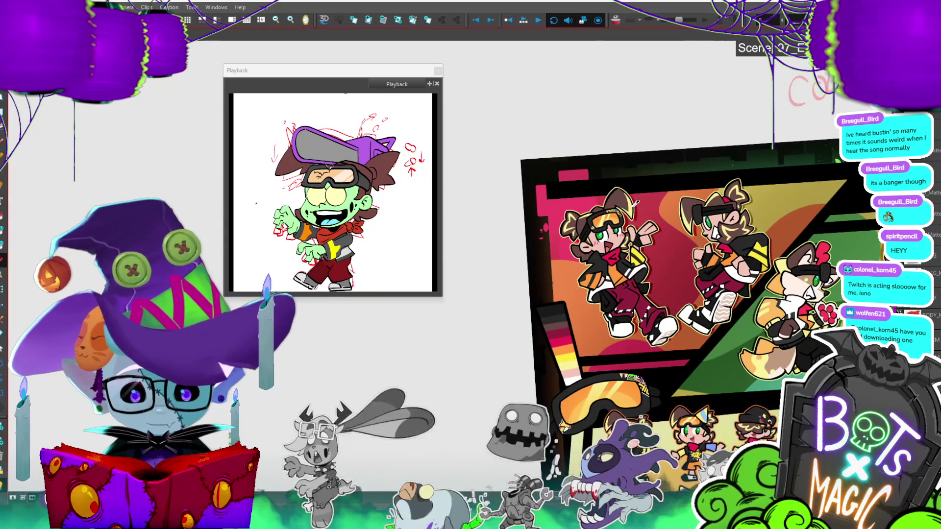
key(shift+l)
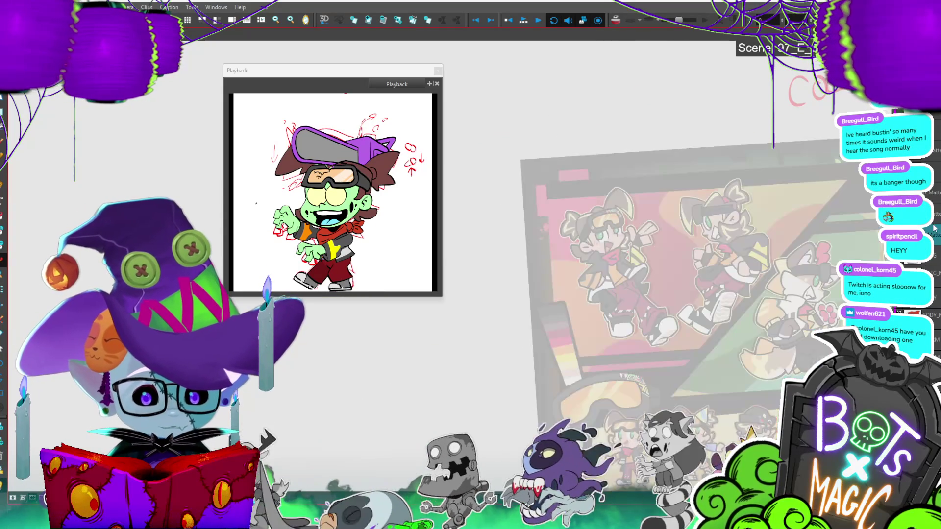
scroll(637, 269, right, 5)
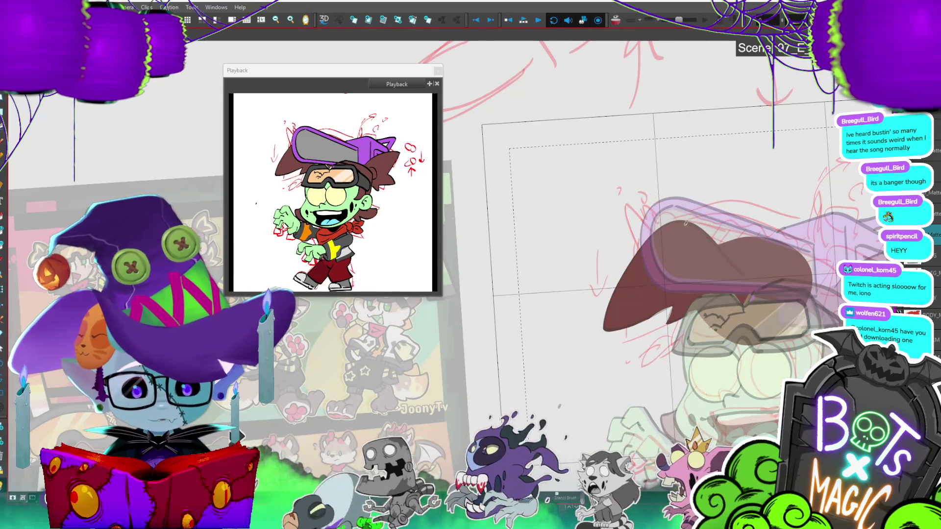
Step: Draw a closed shape under the hat brim so it fills olive-yellow
mouse_move(633, 282)
mouse_down()
mouse_move(618, 311)
mouse_move(665, 307)
mouse_up()
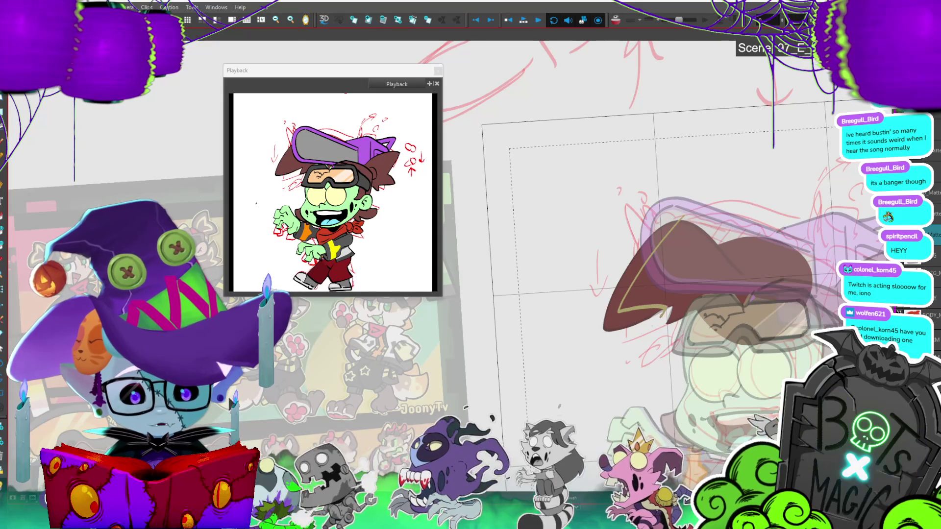
mouse_move(651, 245)
mouse_down()
mouse_move(663, 241)
mouse_move(569, 168)
mouse_up()
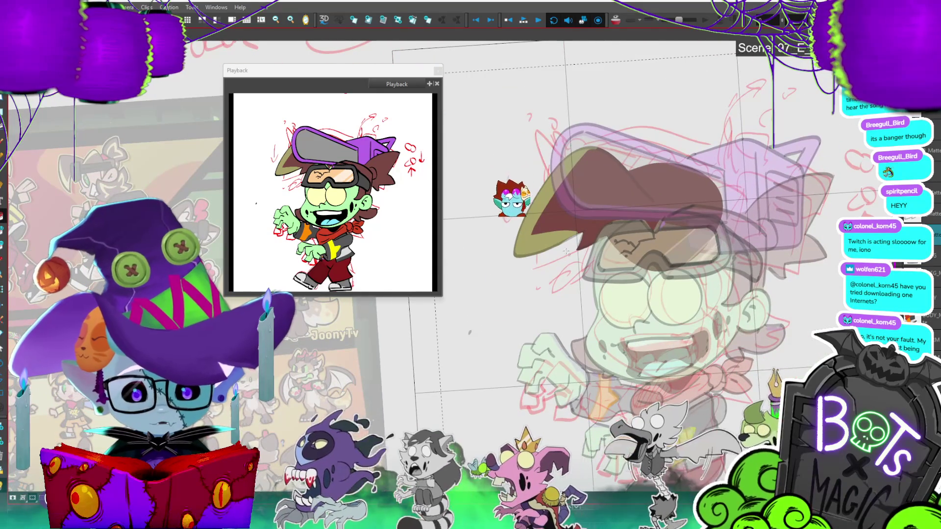
click(549, 237)
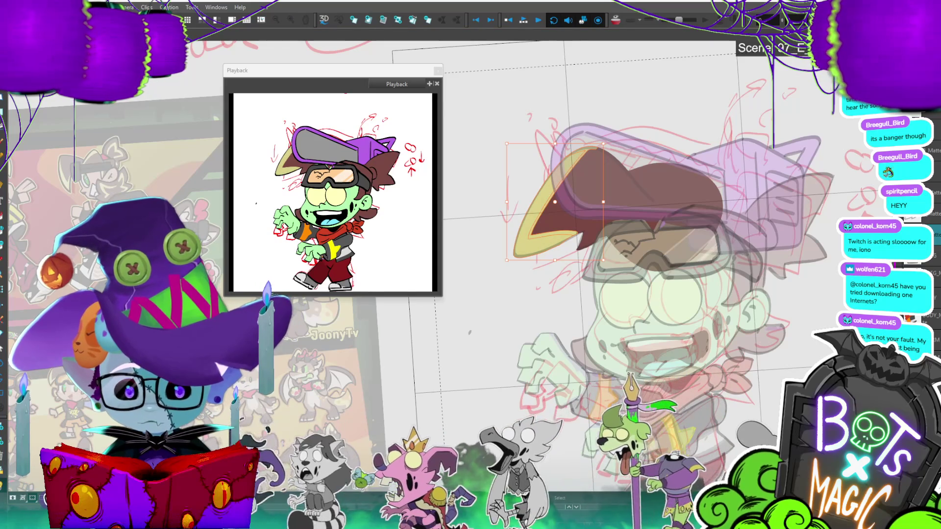
Step: Compare colours with the reference sheet, then select the scarf and shirt layer
key(alt+Tab)
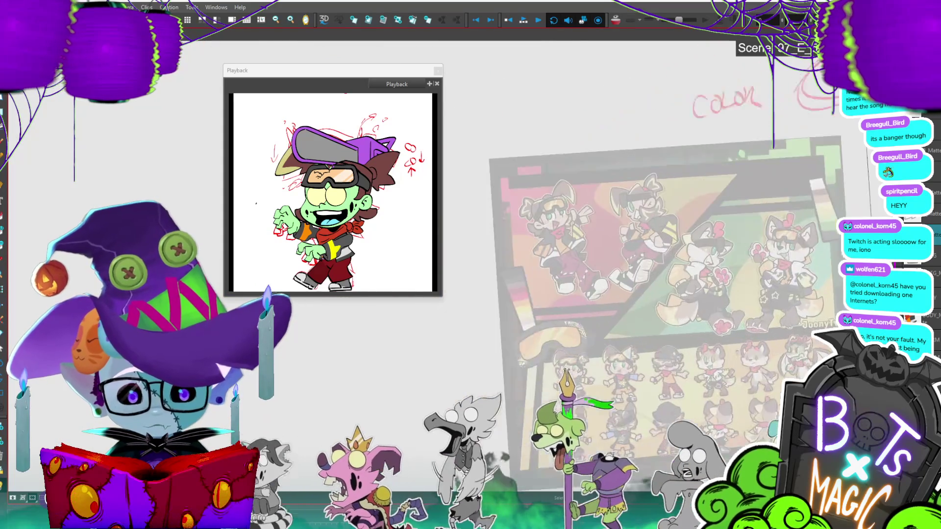
key(alt+Tab)
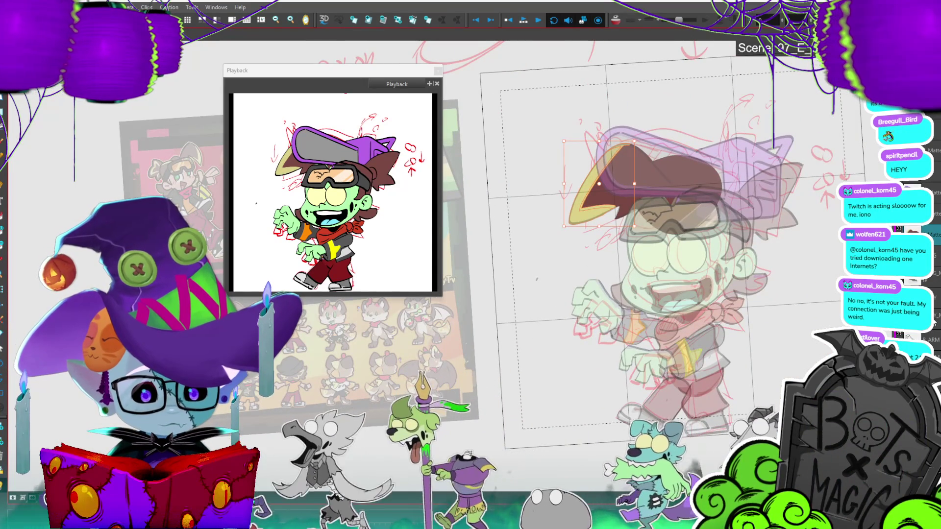
click(934, 321)
drag(686, 245, 583, 259)
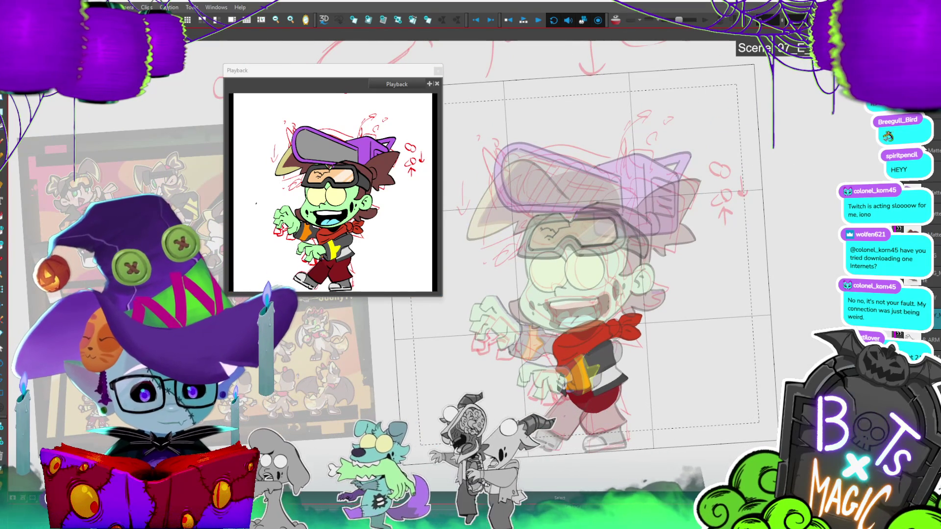
Step: On the head layer, paint a pale yellow highlight along the top-right hair spike
click(679, 186)
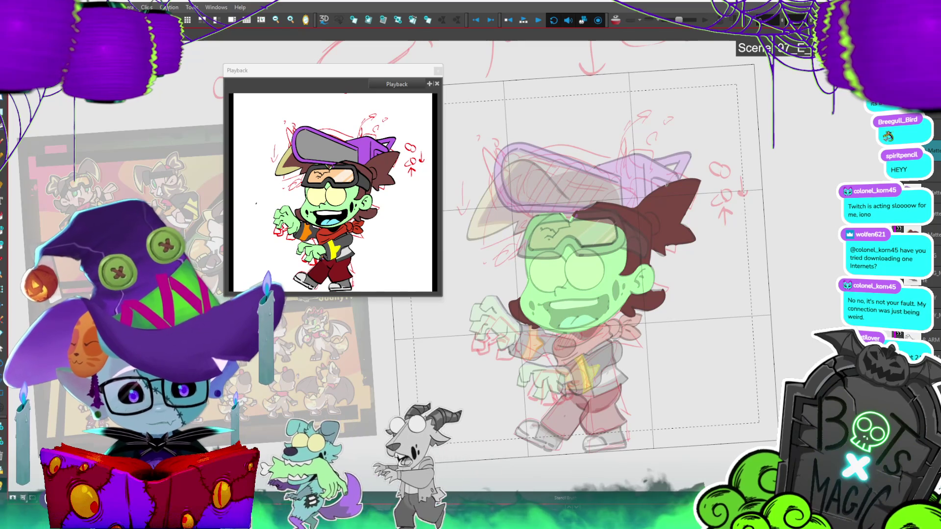
mouse_move(679, 192)
mouse_down()
mouse_move(691, 183)
mouse_move(683, 243)
mouse_up()
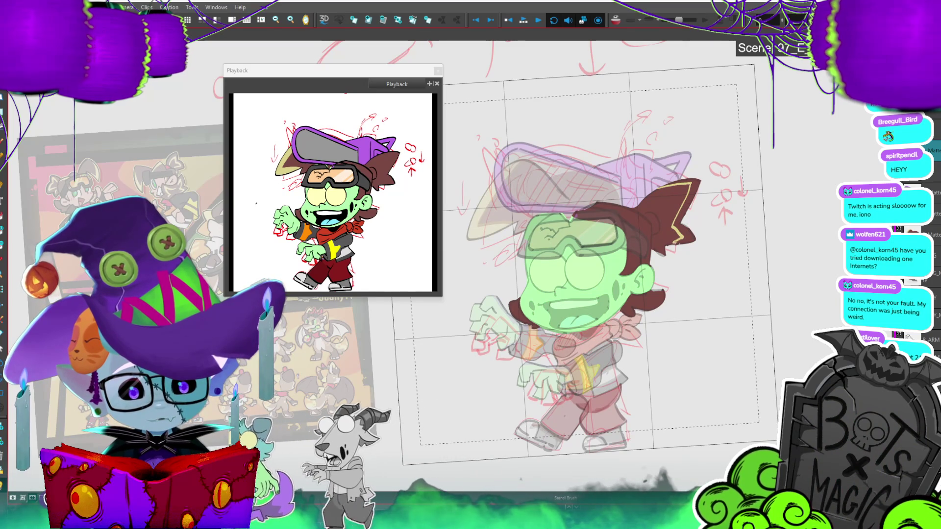
mouse_move(666, 185)
mouse_down()
mouse_move(675, 182)
mouse_move(676, 240)
mouse_up()
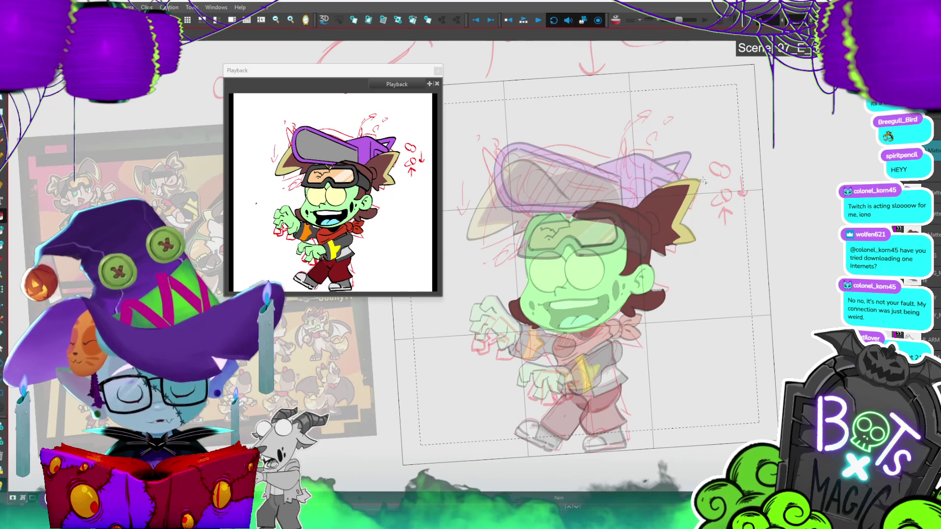
drag(695, 189, 654, 184)
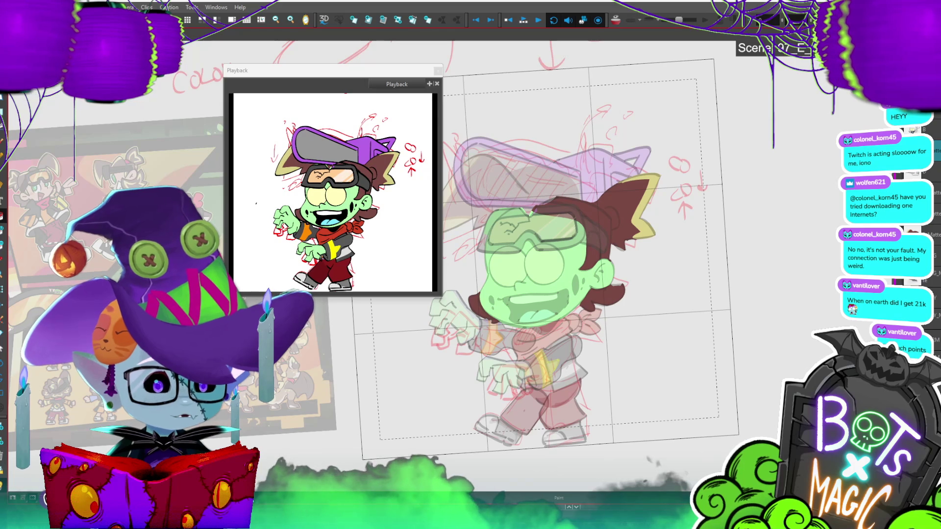
Step: Fill the ear detail red with the Brush, then zoom out to the whole character
key(alt+b)
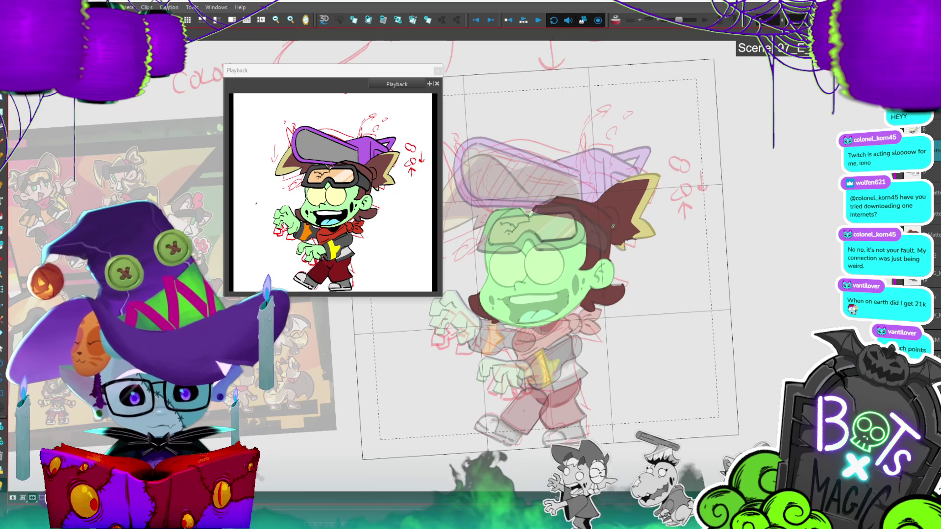
click(614, 218)
scroll(621, 273, down, 2)
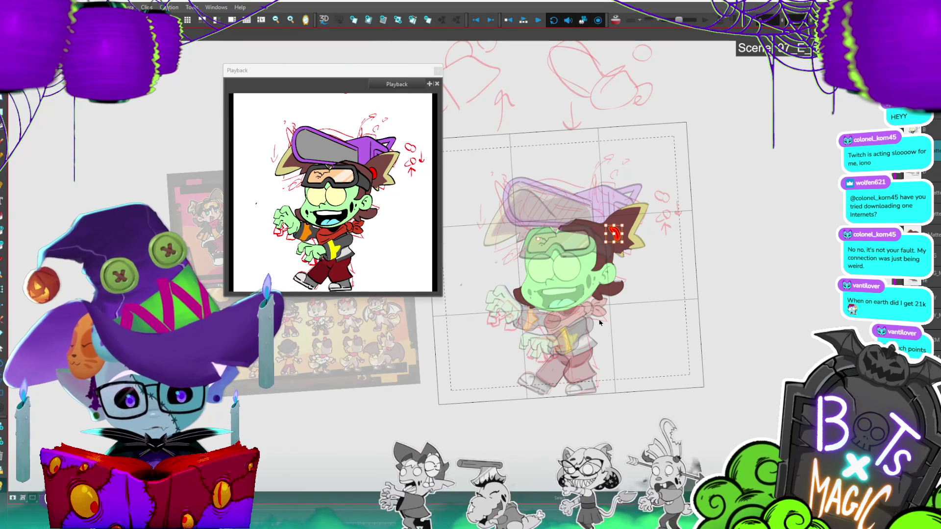
key(slash)
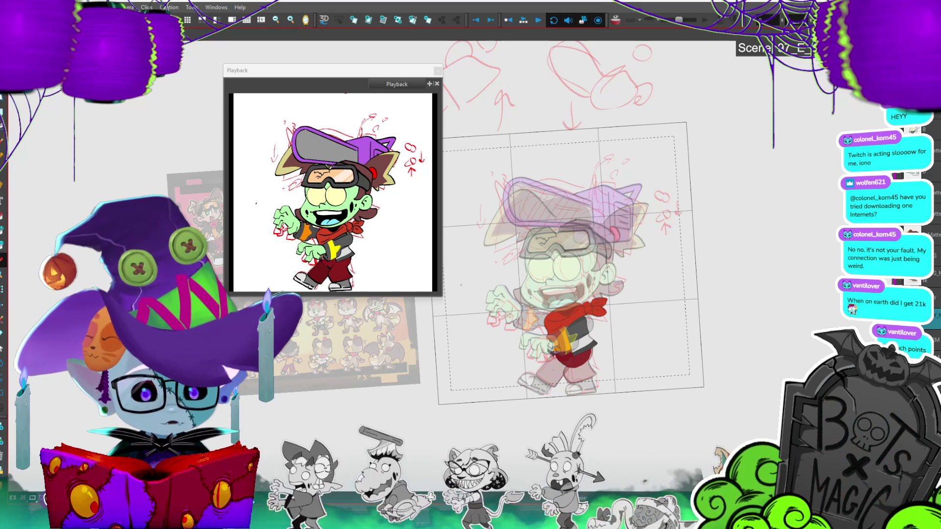
click(618, 228)
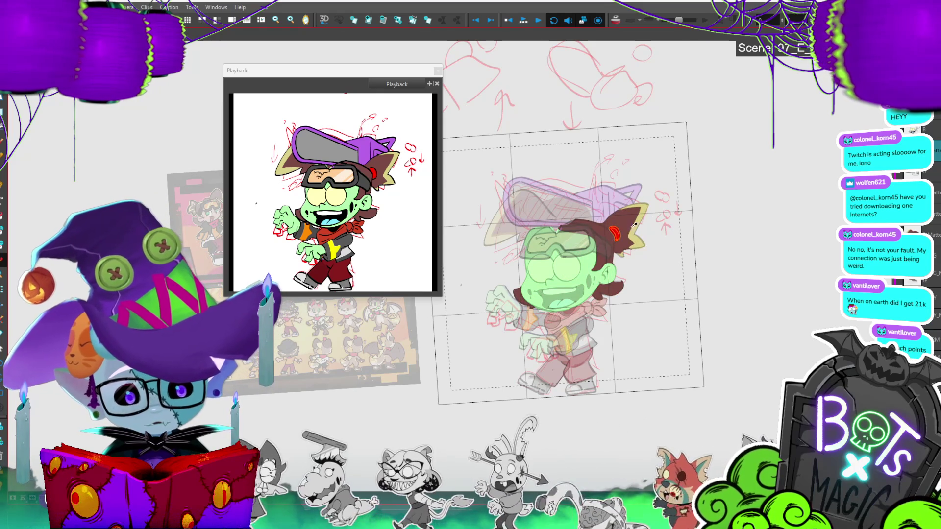
key(1)
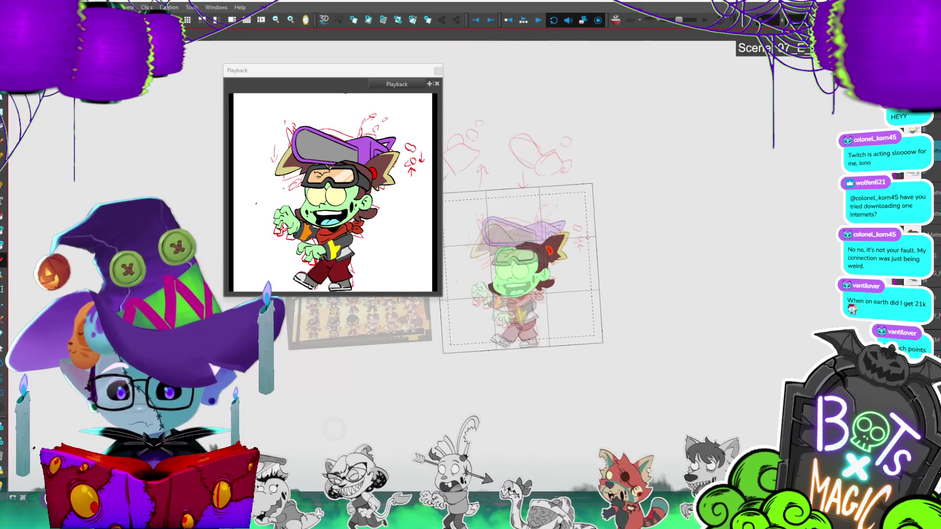
key(Escape)
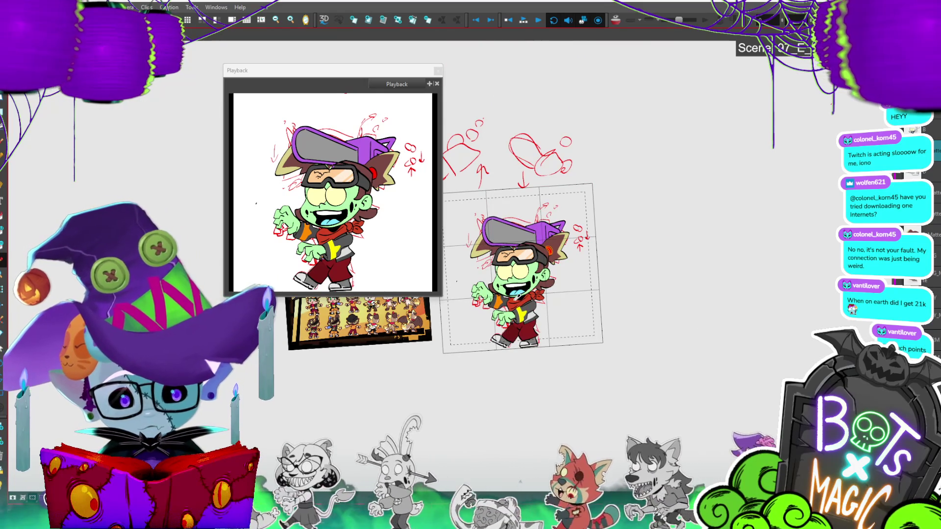
Step: Zoom and pan the view to frame the zombie and the surrounding sketches
click(548, 250)
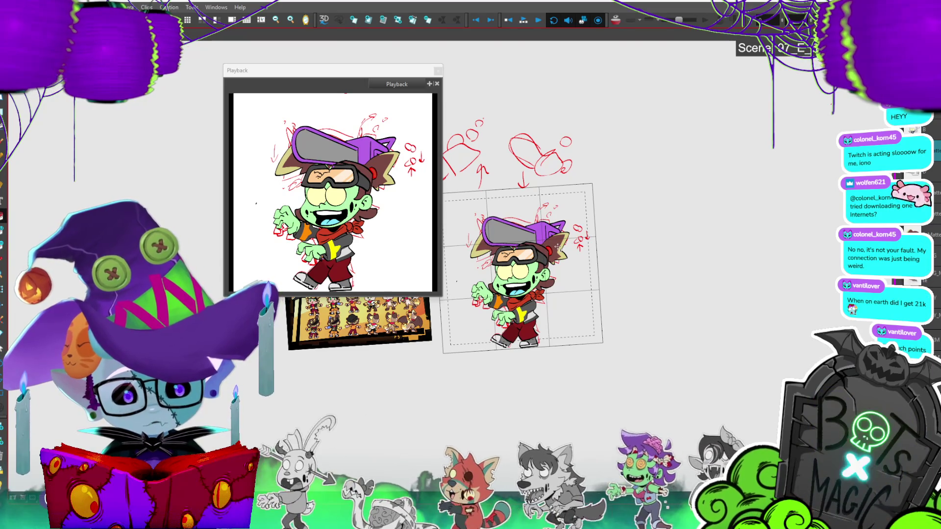
key(2)
key(2)
key(2)
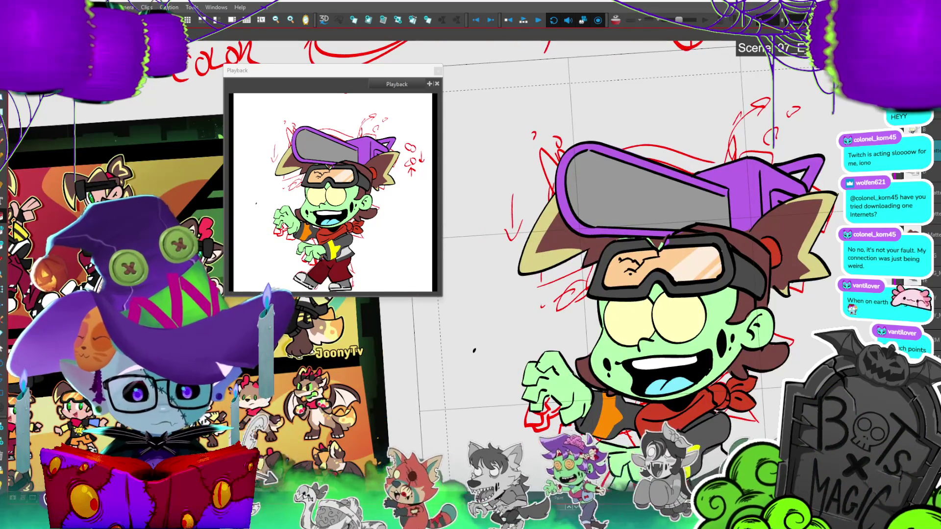
key(1)
key(1)
key(1)
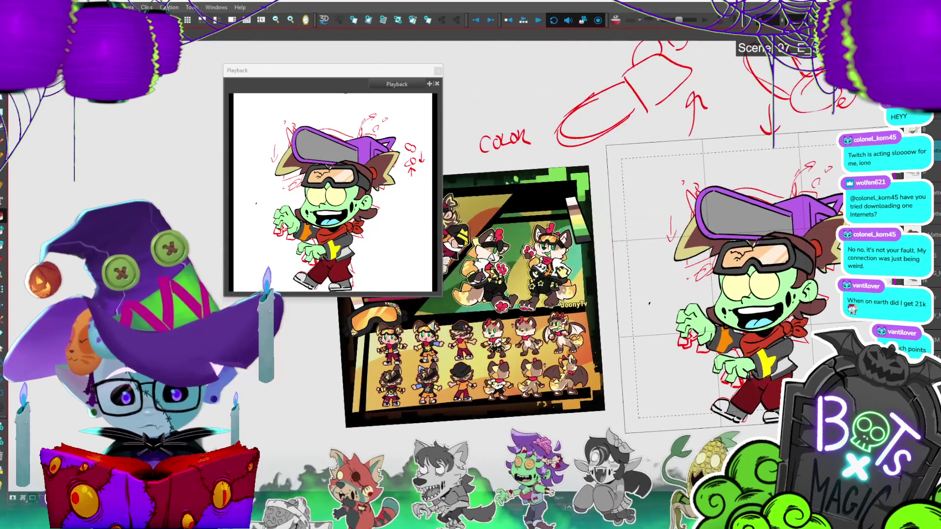
mouse_move(649, 303)
mouse_down()
mouse_move(775, 329)
mouse_move(764, 313)
mouse_move(534, 288)
mouse_up()
mouse_move(801, 308)
mouse_down()
mouse_move(762, 295)
mouse_move(821, 275)
mouse_up()
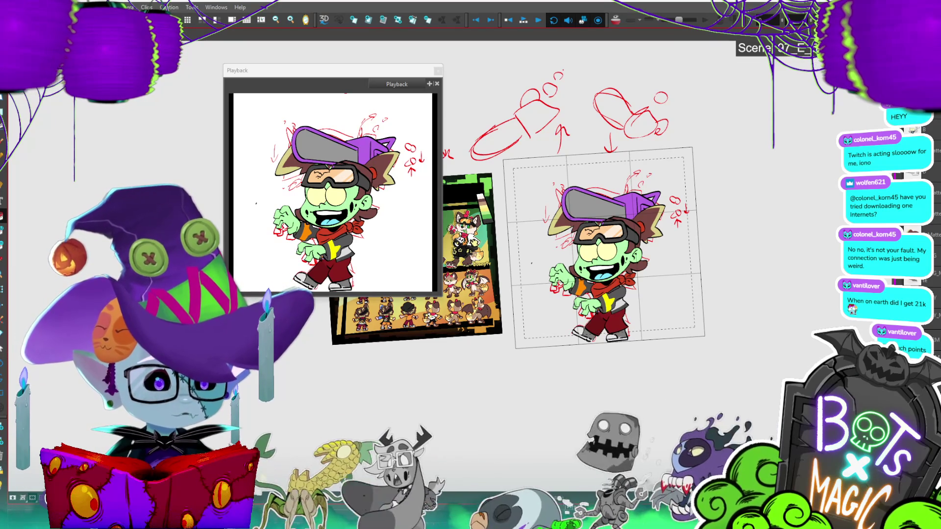
key(x)
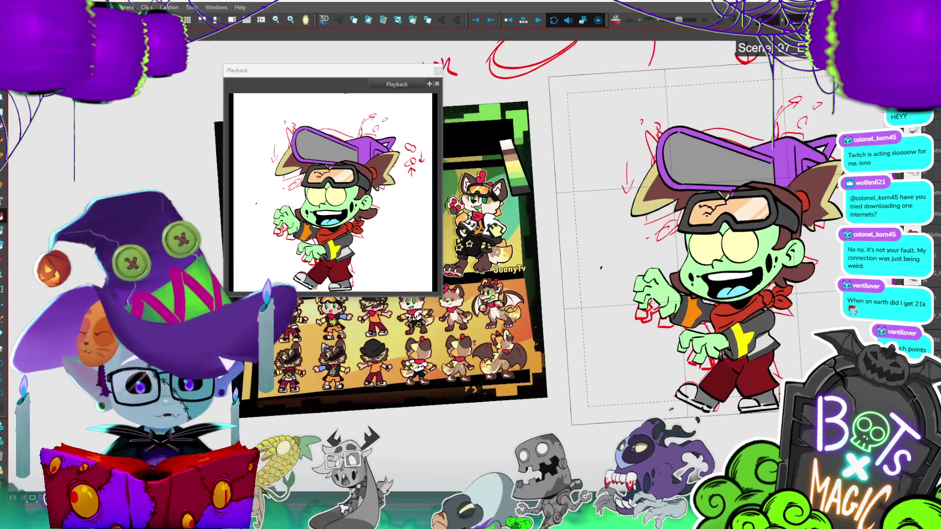
drag(613, 257, 515, 265)
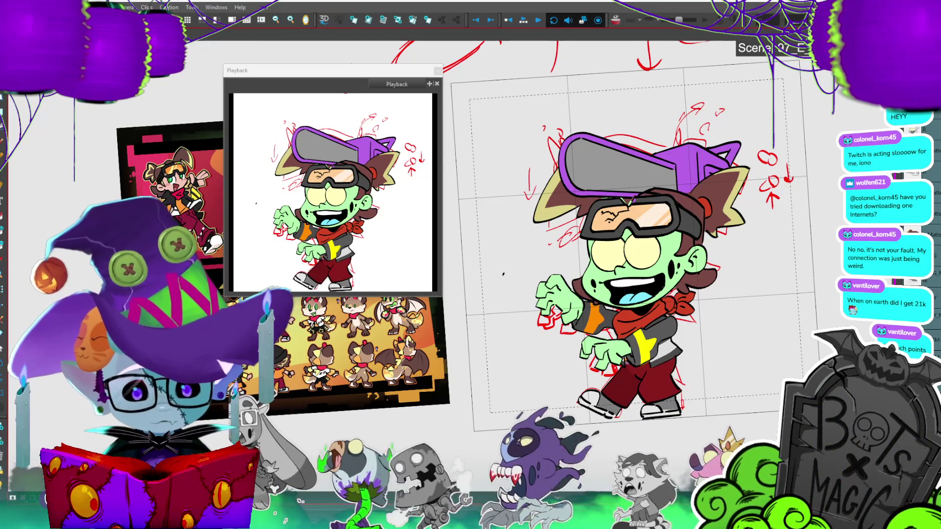
key(z)
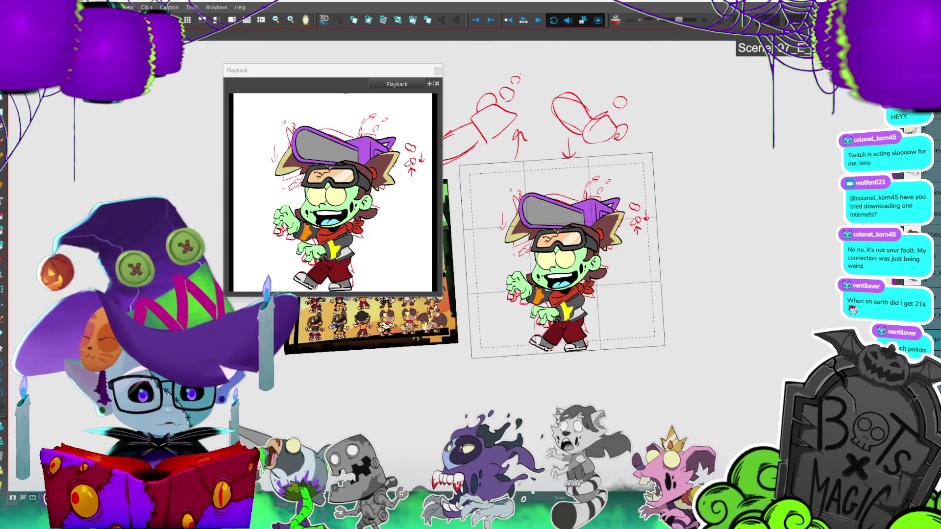
Step: Drag the red rough sketch to the right, then zoom in and tilt the view
mouse_move(588, 294)
mouse_down()
mouse_move(795, 291)
mouse_move(674, 275)
mouse_up()
scroll(642, 226, up, 5)
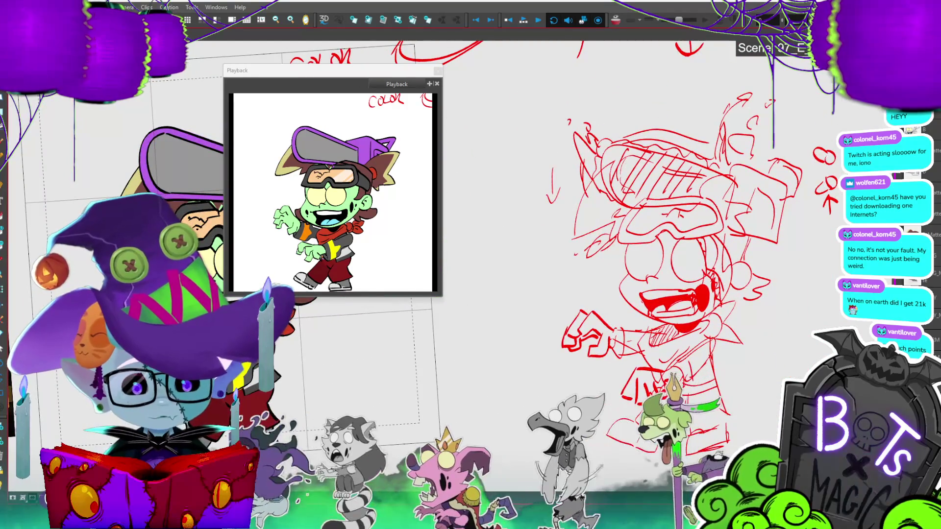
scroll(637, 375, right, 10)
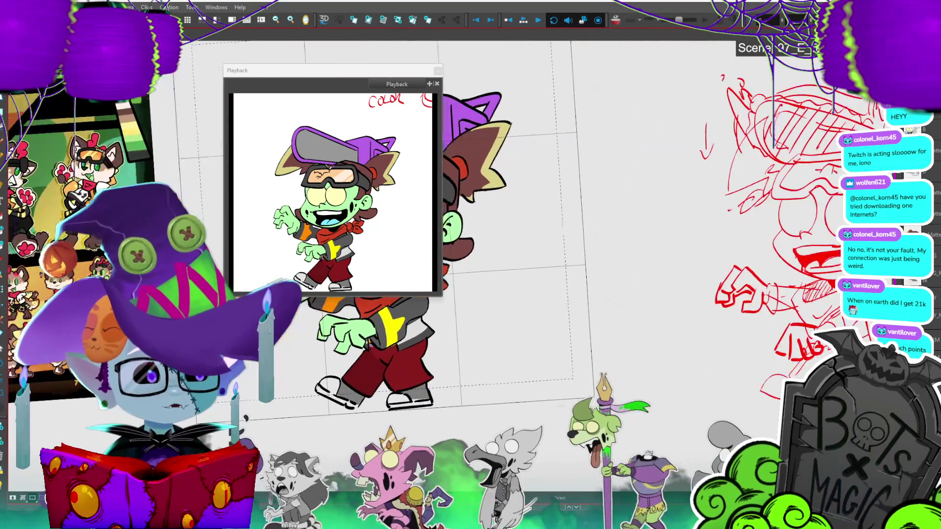
scroll(637, 226, left, 10)
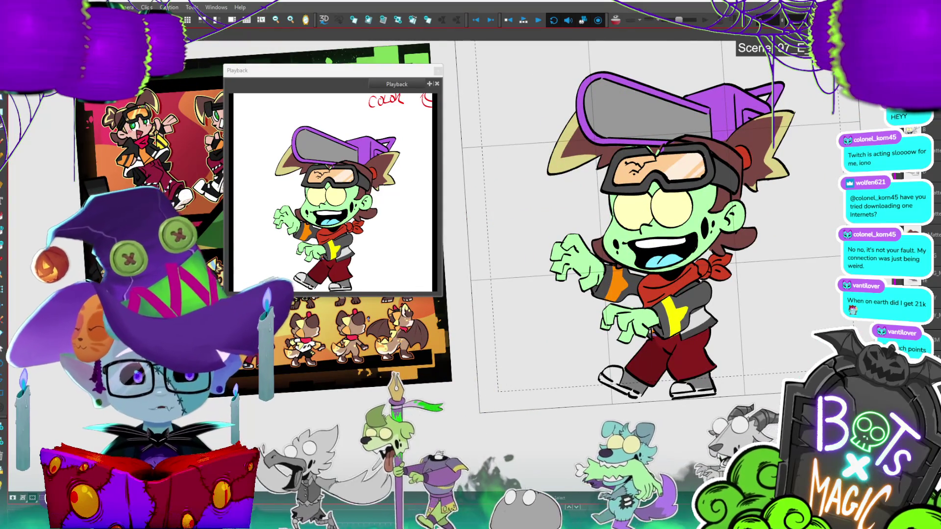
scroll(772, 240, up, 2)
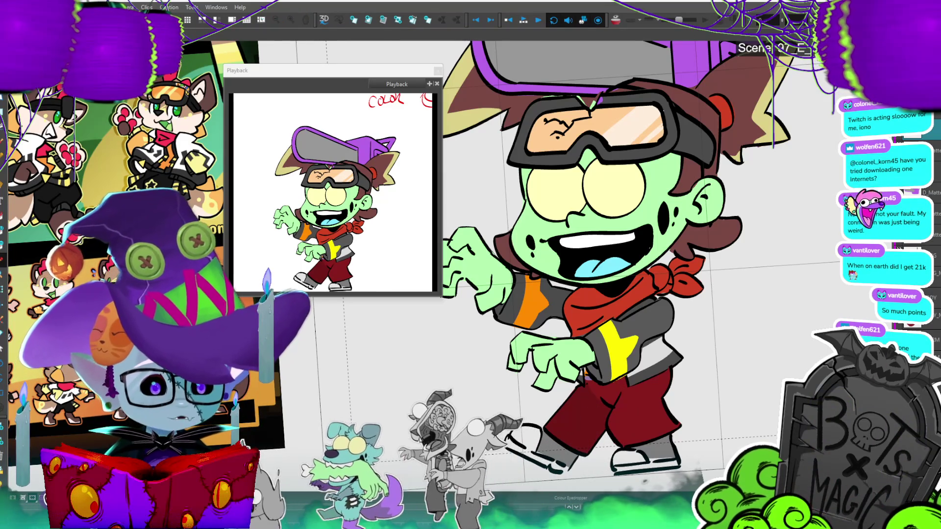
key(2)
key(c)
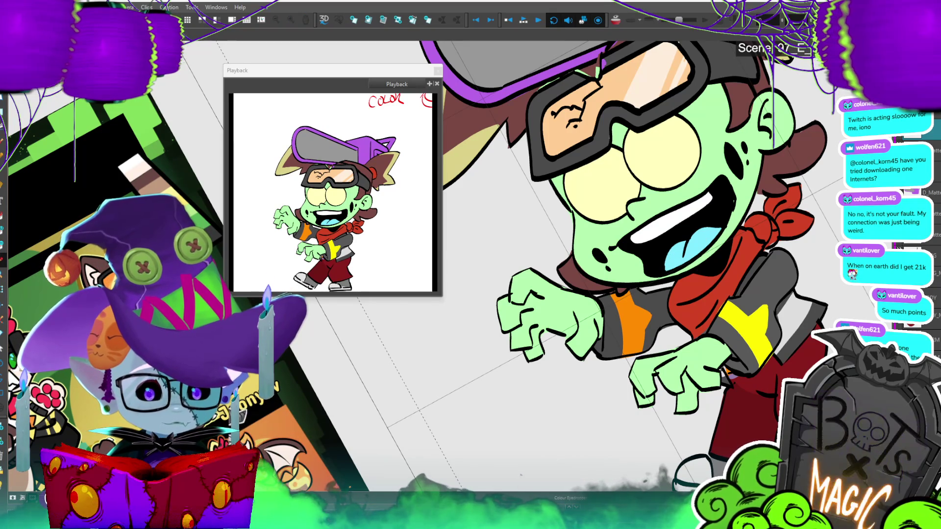
Step: Switch to the Paint tool and reset the view so the whole zombie stands upright
key(alt+b)
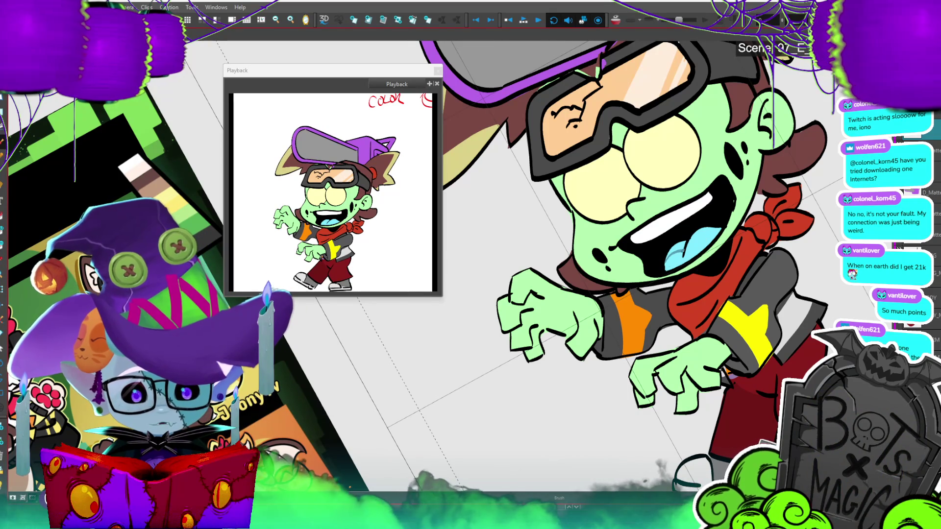
key(alt+i)
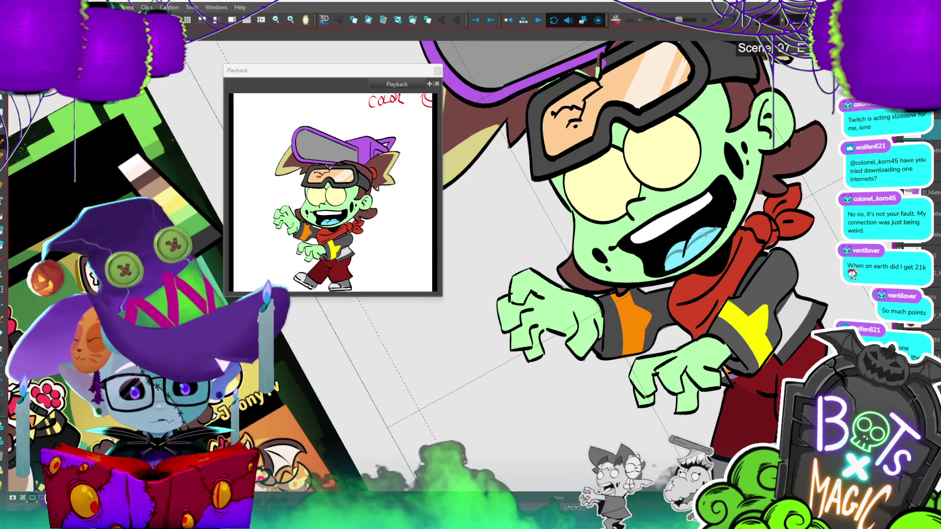
key(shift+m)
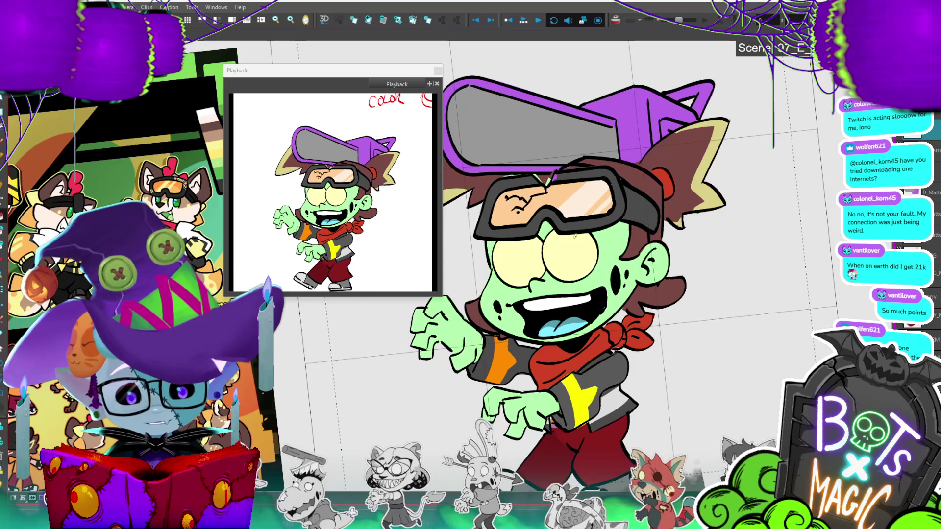
Step: Sketch a closed hair-streak loop beside the goggles and fill it solid magenta
drag(605, 224, 613, 255)
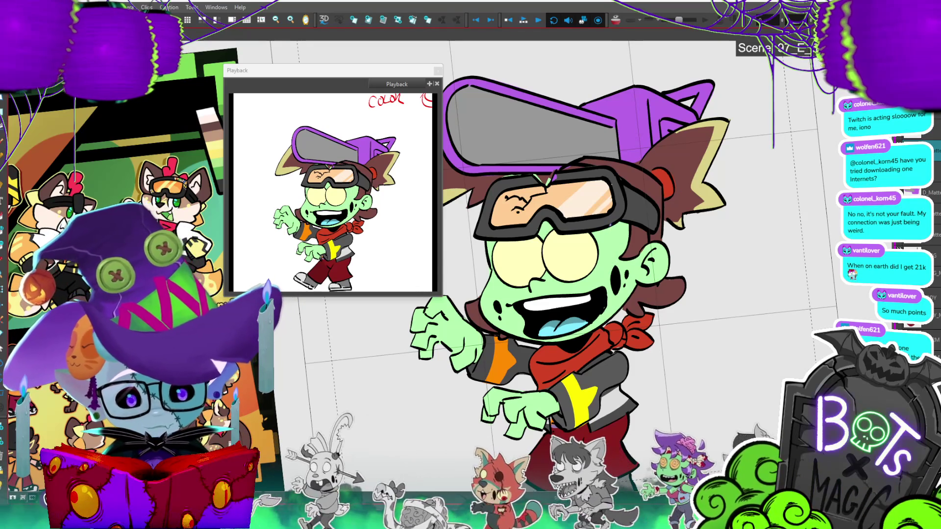
drag(611, 240, 618, 293)
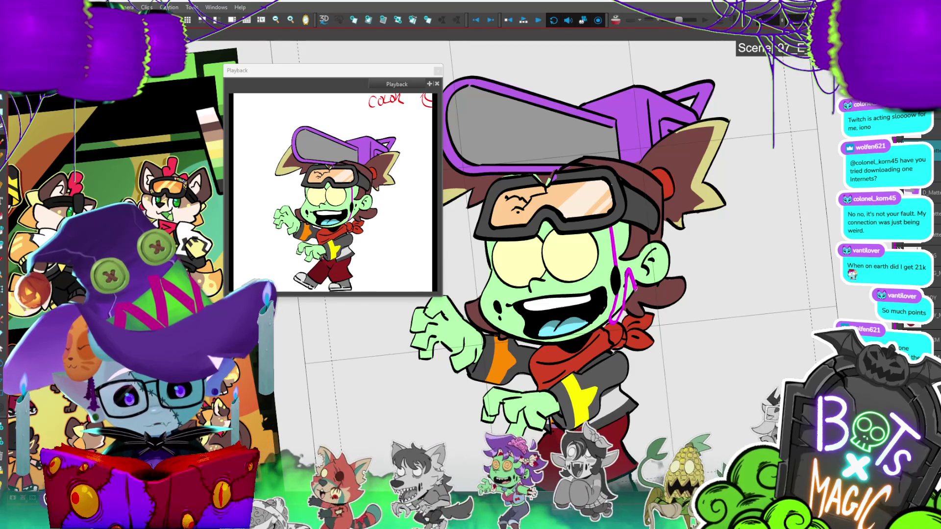
drag(615, 213, 636, 287)
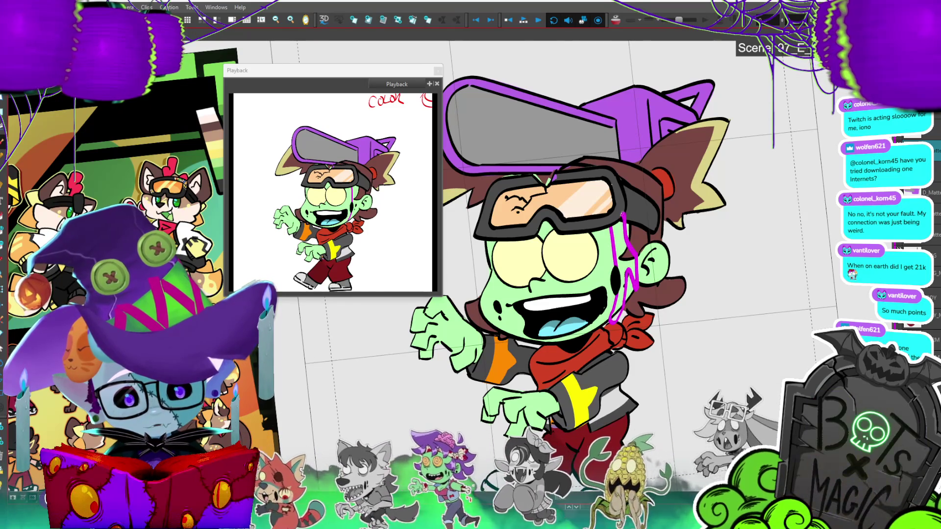
click(626, 248)
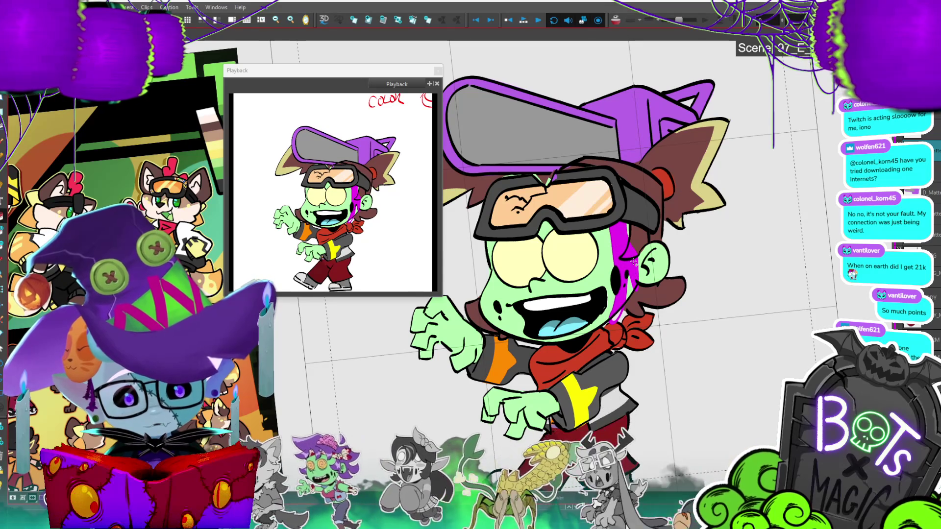
scroll(633, 262, down, 3)
scroll(633, 262, up, 5)
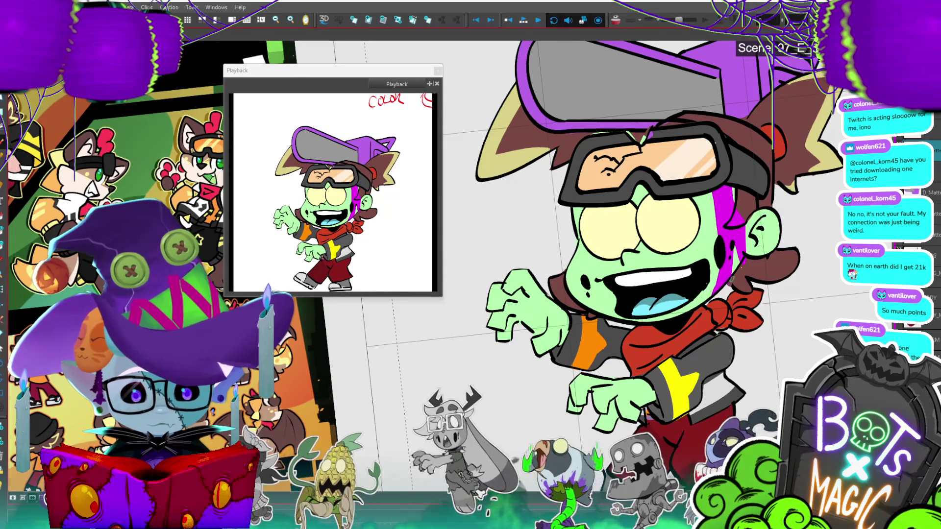
scroll(474, 262, down, 5)
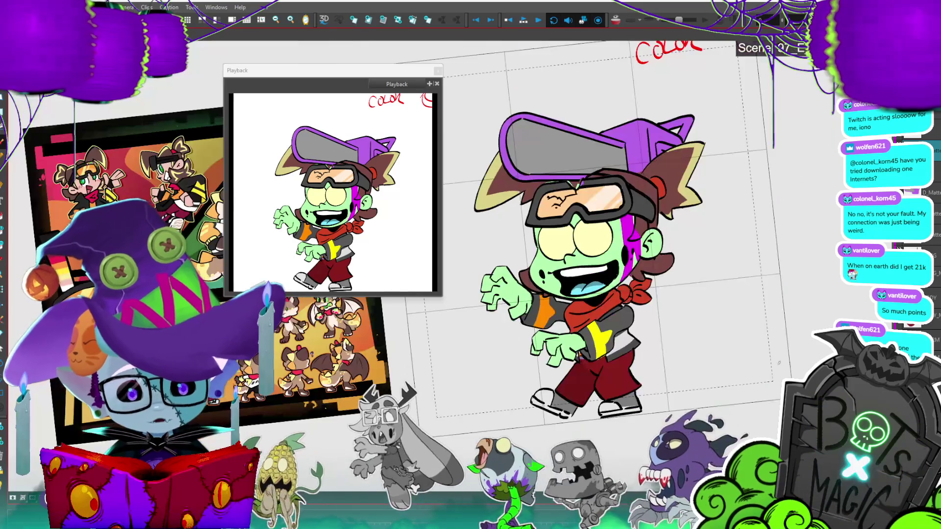
scroll(775, 374, up, 5)
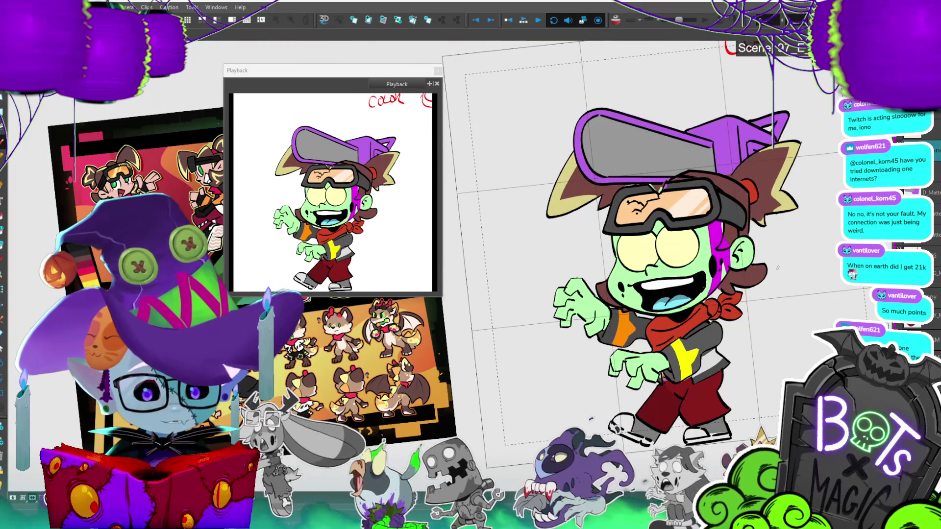
mouse_move(684, 144)
mouse_down()
mouse_move(794, 106)
mouse_move(737, 159)
mouse_up()
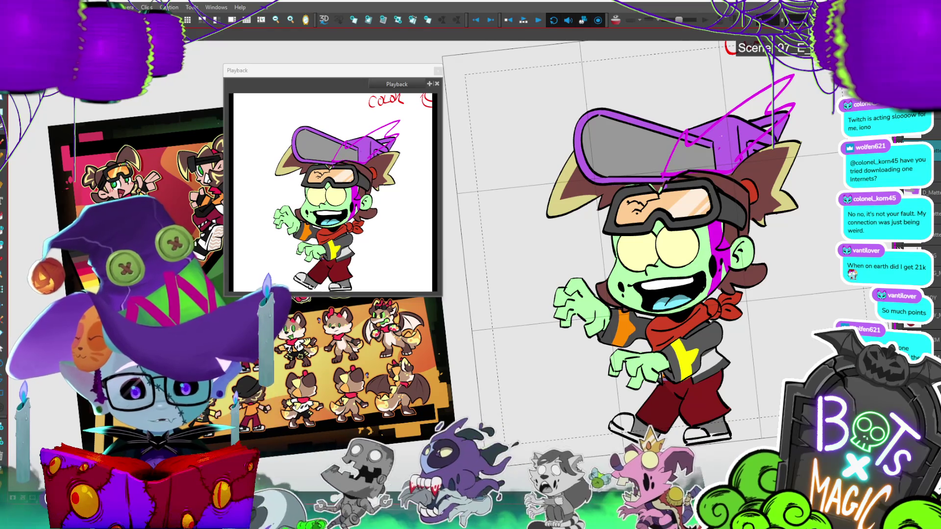
click(743, 128)
scroll(743, 128, down, 3)
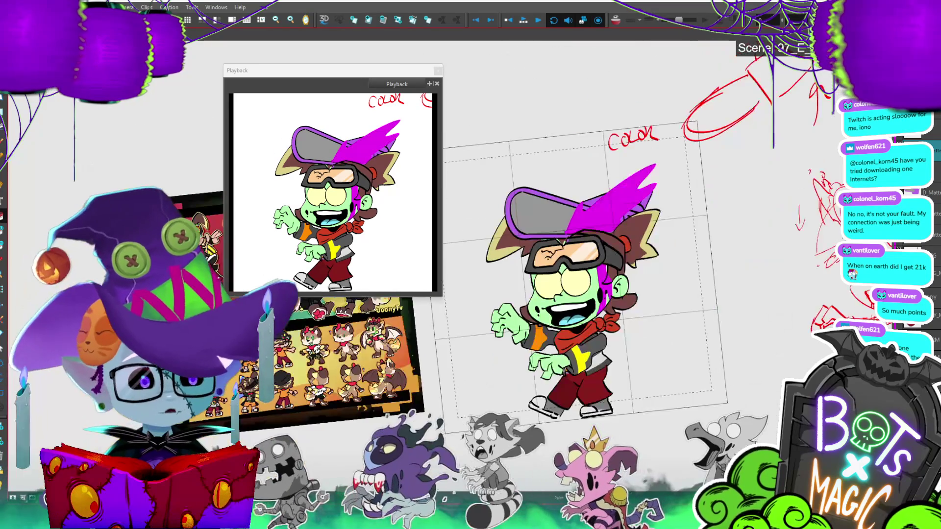
key(ctrl+z)
key(ctrl+z)
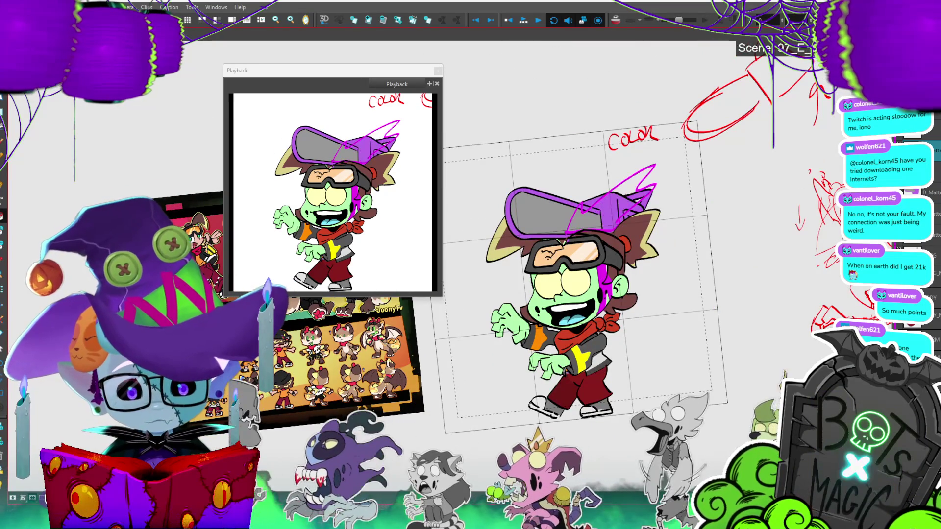
scroll(601, 179, down, 2)
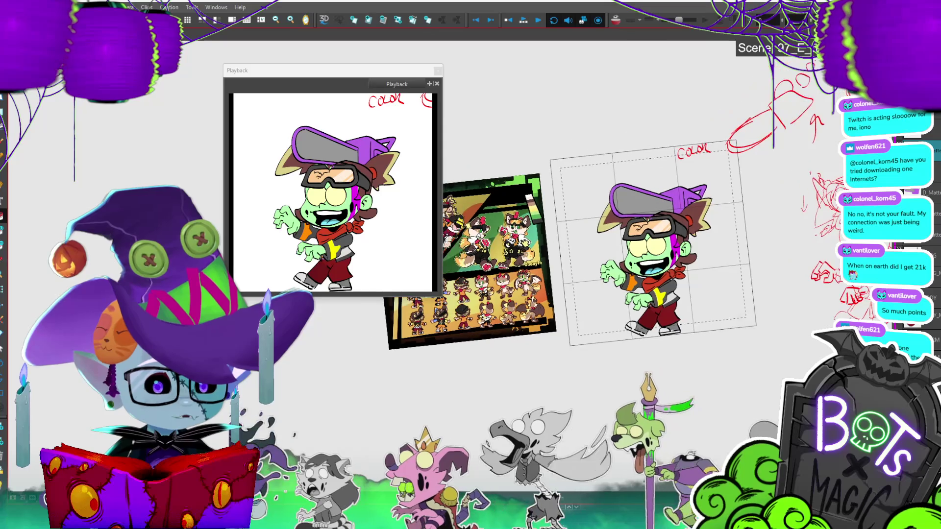
scroll(563, 236, up, 3)
drag(735, 245, 603, 250)
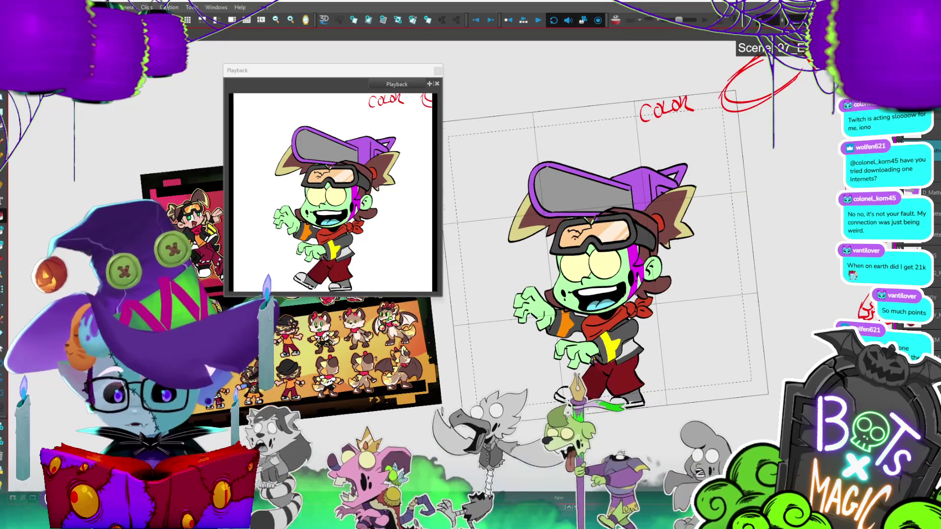
scroll(637, 221, up, 1)
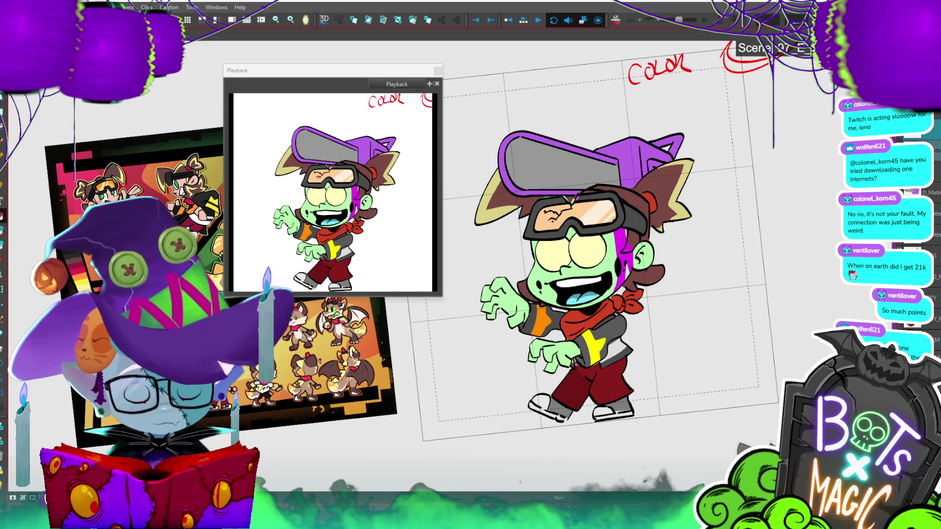
right_click(929, 149)
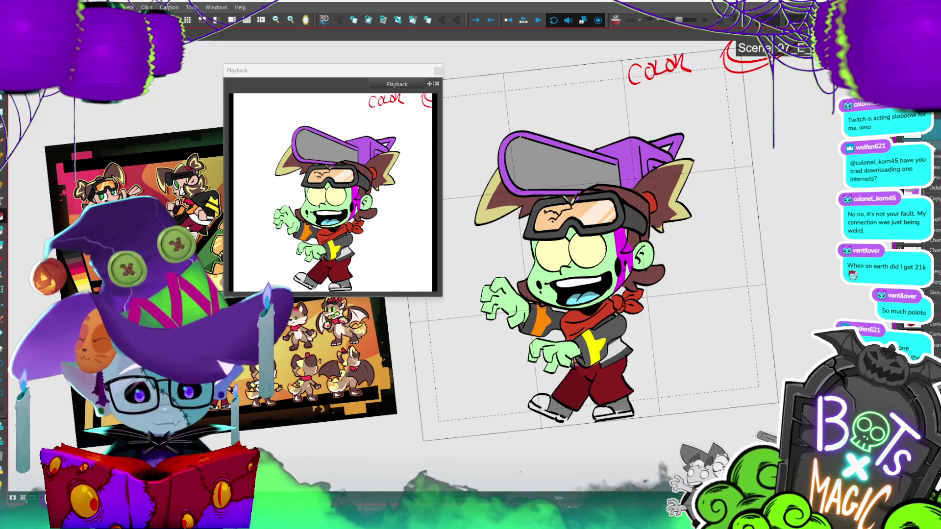
click(933, 158)
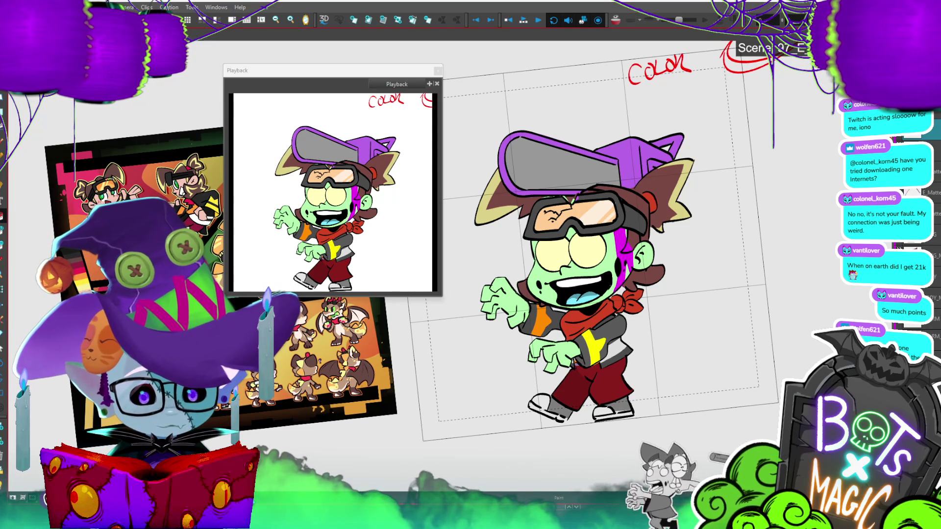
right_click(934, 158)
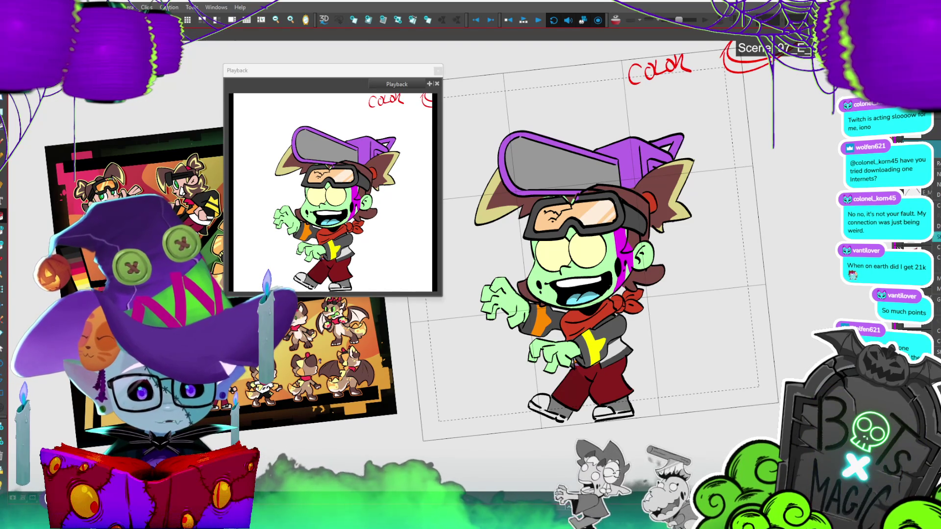
click(937, 236)
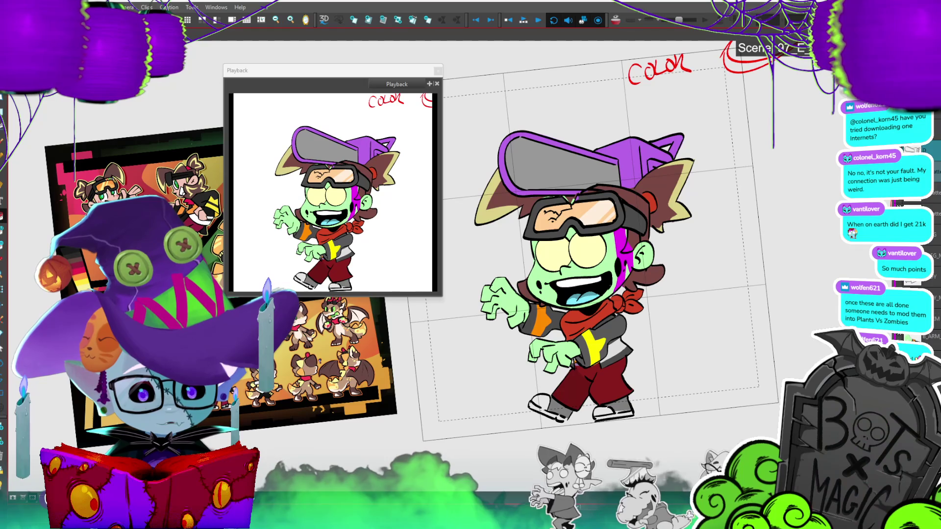
right_click(934, 188)
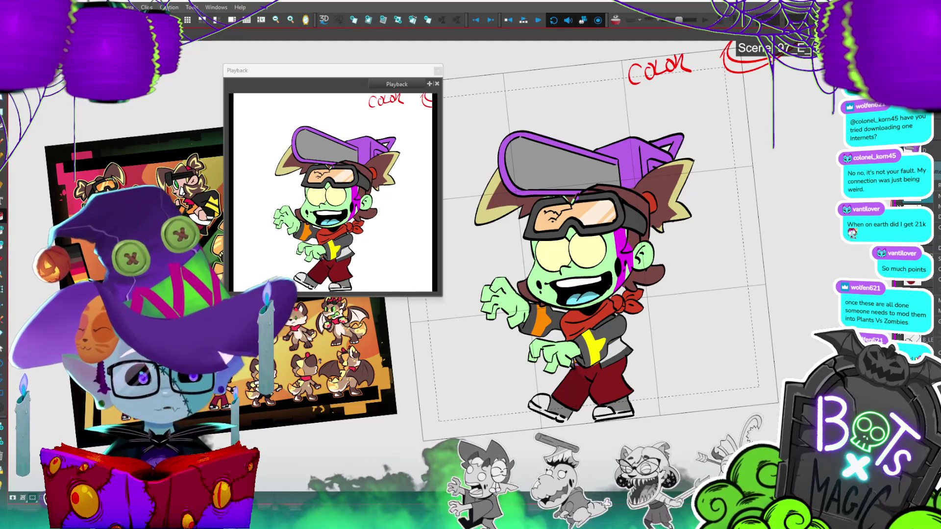
click(935, 196)
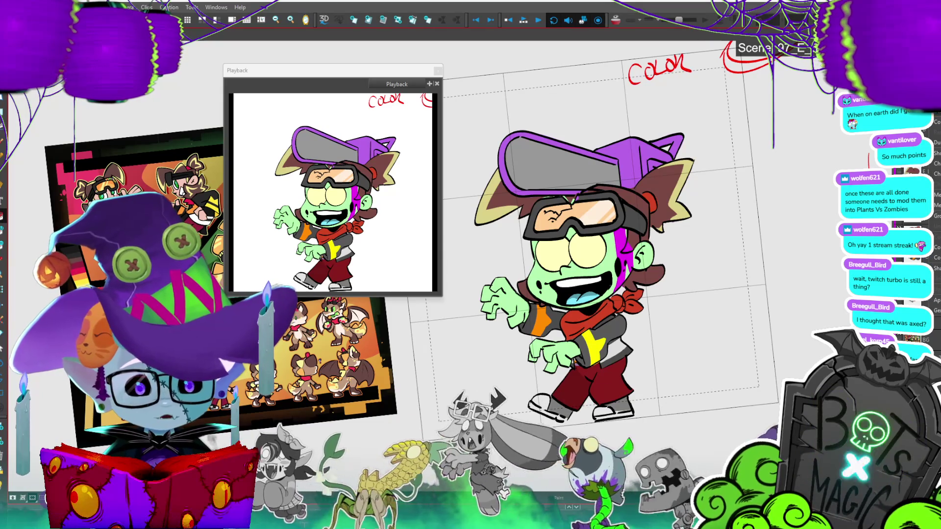
key(1)
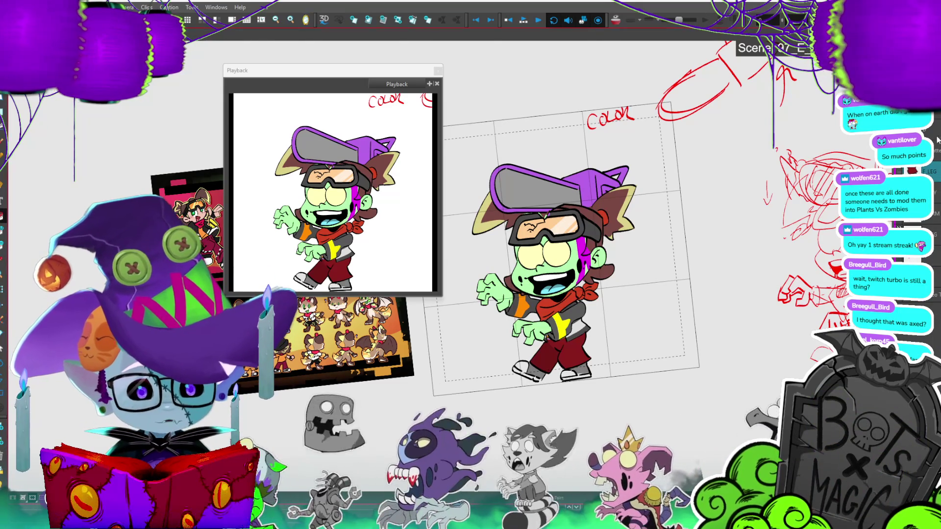
Step: Rotate and nudge the lower-left shoe drawing into a better position
click(547, 359)
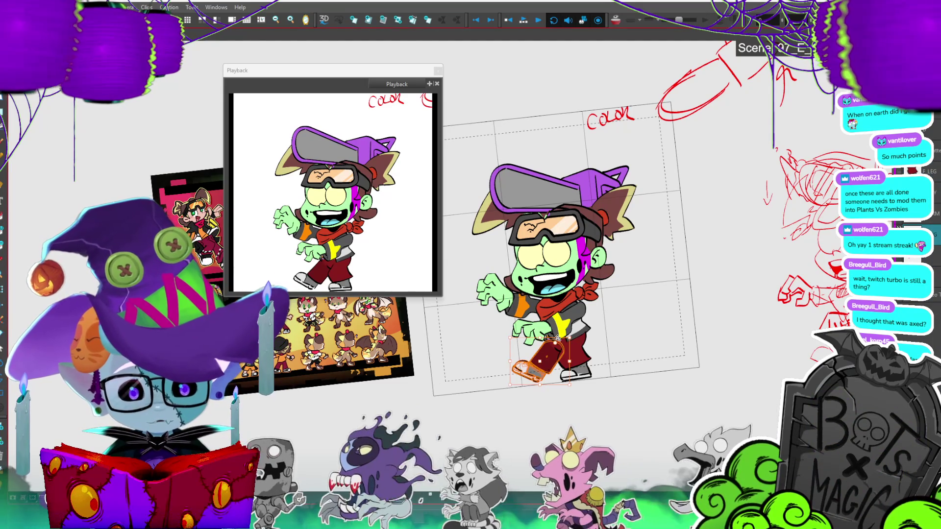
drag(576, 335, 559, 351)
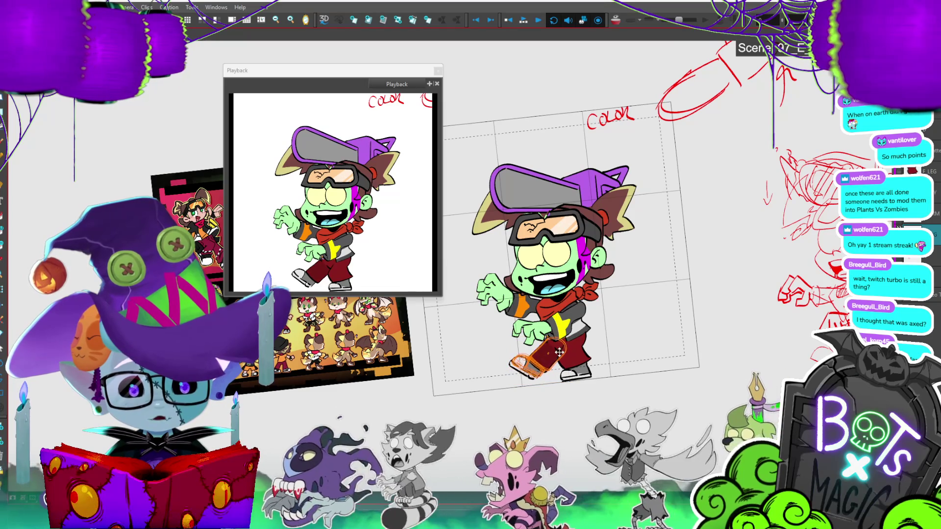
key(2)
key(2)
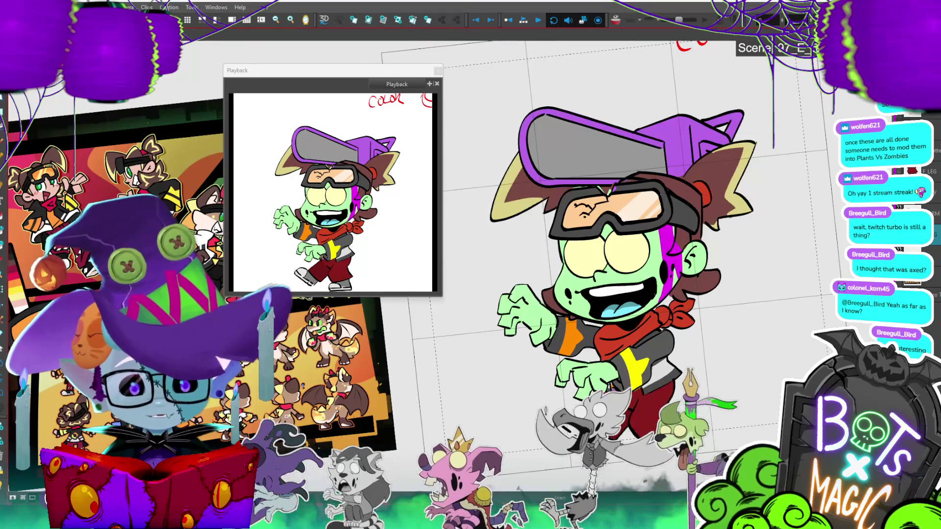
key(2)
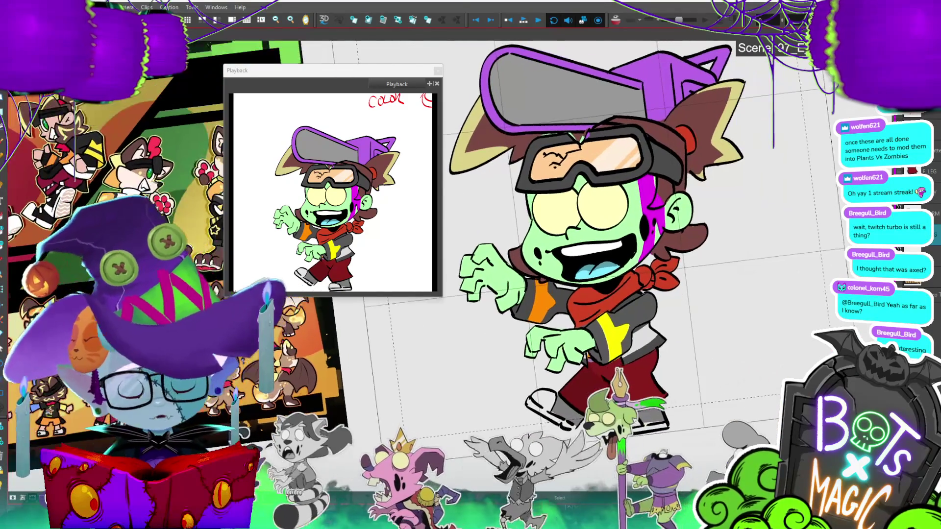
key(1)
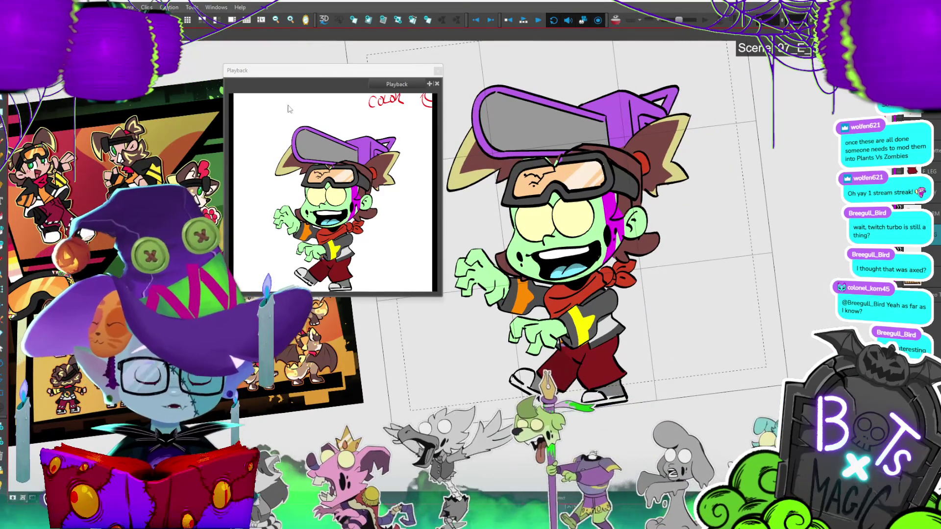